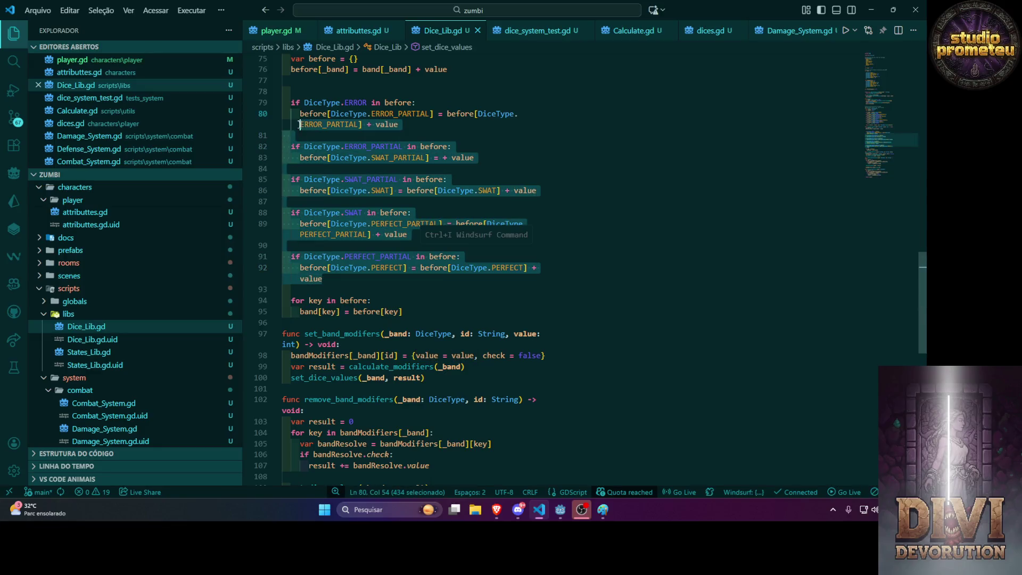
Make set_dice_values read each partial level from band instead of before, and dedent the first if on line 79.
{"action": "key", "text": "Tab"}
{"action": "left_click", "coordinate": [300, 103]}
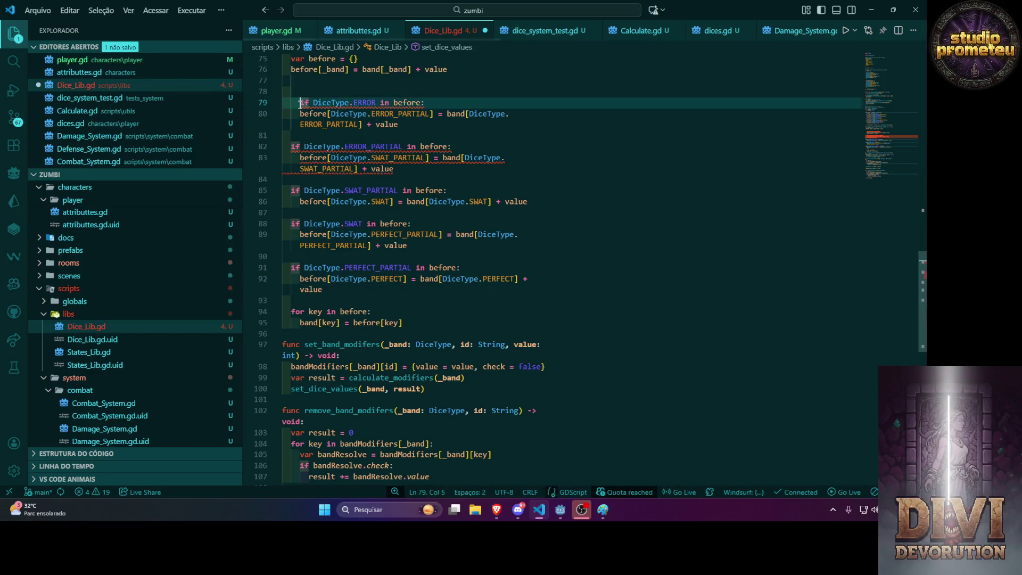
{"action": "key", "text": "shift+Tab"}
{"action": "scroll", "coordinate": [332, 134], "scroll_direction": "up", "scroll_amount": 1}
{"action": "left_click", "coordinate": [487, 145]}
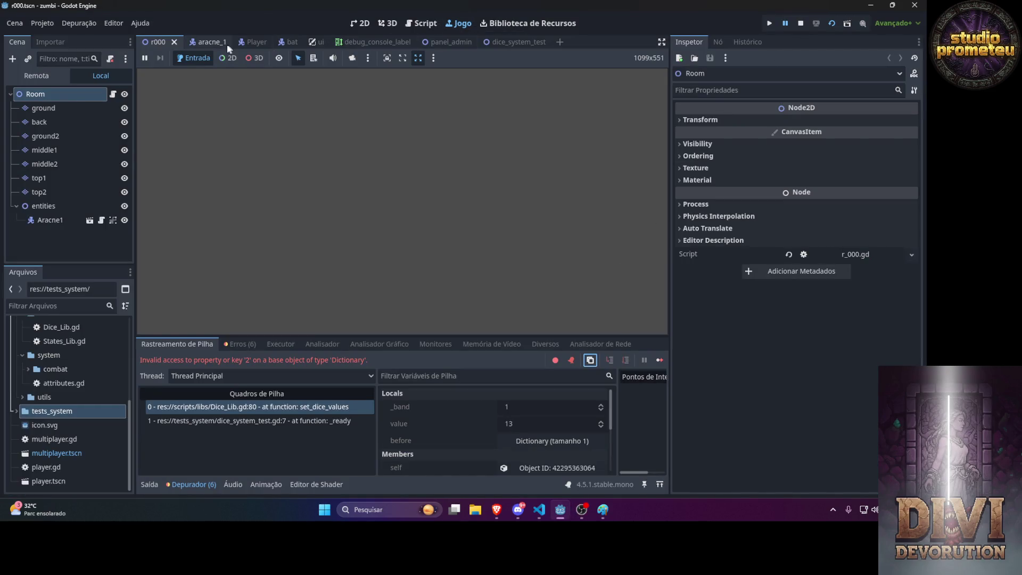
Run dice_system_test with F6 to log band values (ERROR 21 to PERFECT 113), then stop the game from r000.
{"action": "left_click", "coordinate": [515, 46]}
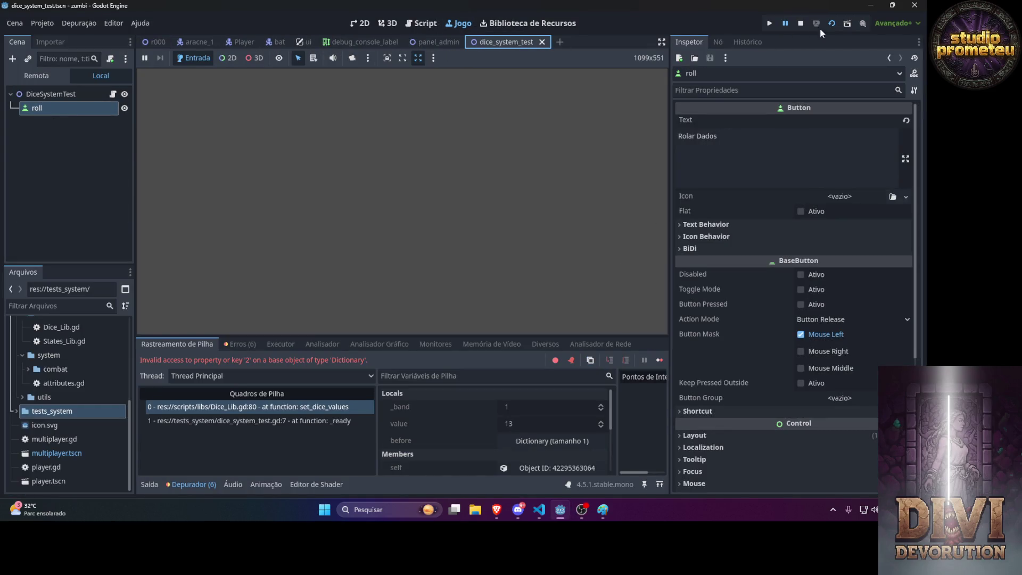
{"action": "key", "text": "F6"}
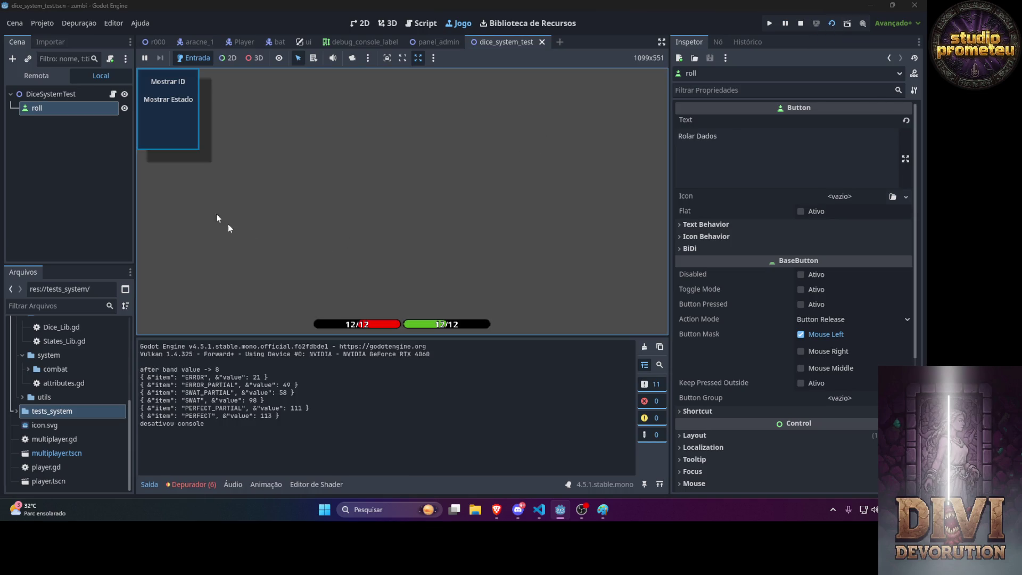
{"action": "left_click", "coordinate": [150, 42]}
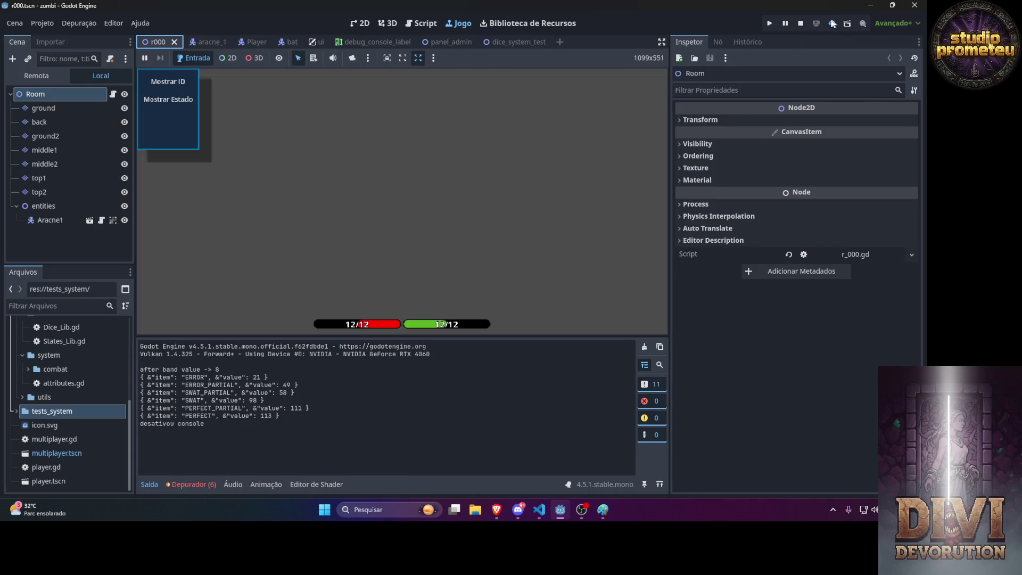
{"action": "left_click", "coordinate": [833, 21]}
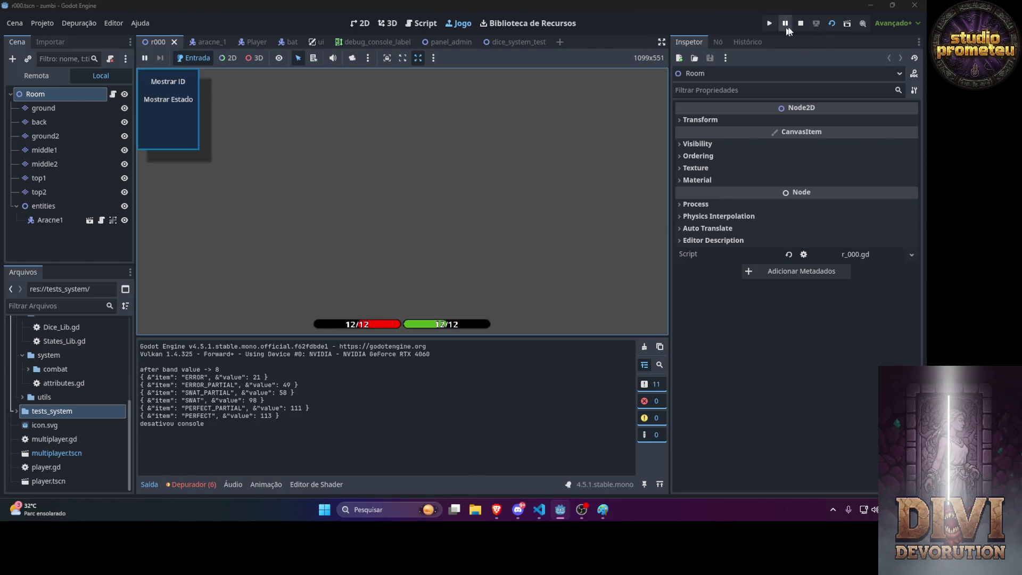
{"action": "left_click", "coordinate": [800, 24]}
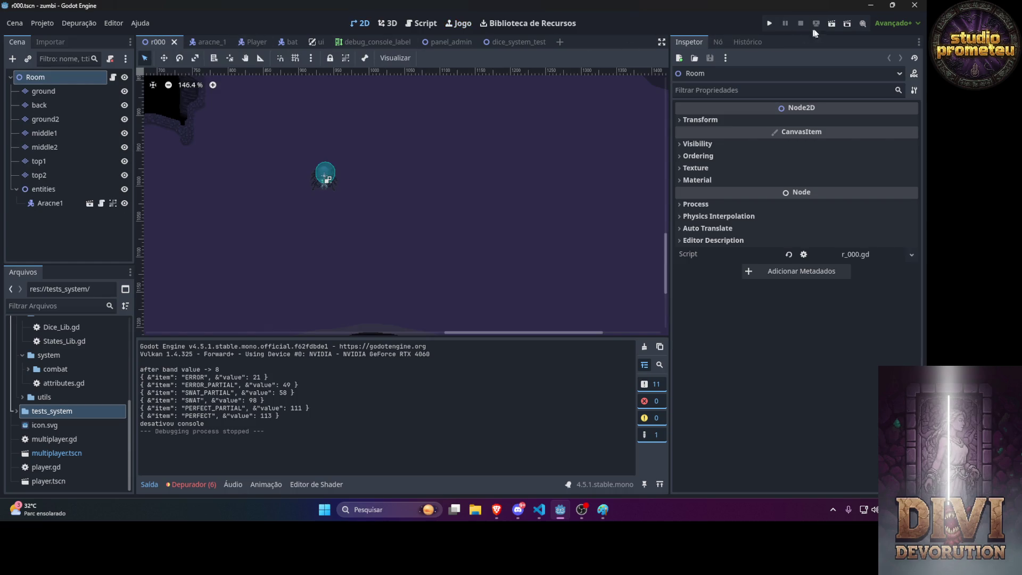
Play the r000 room, walking the slime around with WASD and dashing with Space.
{"action": "left_click", "coordinate": [832, 23]}
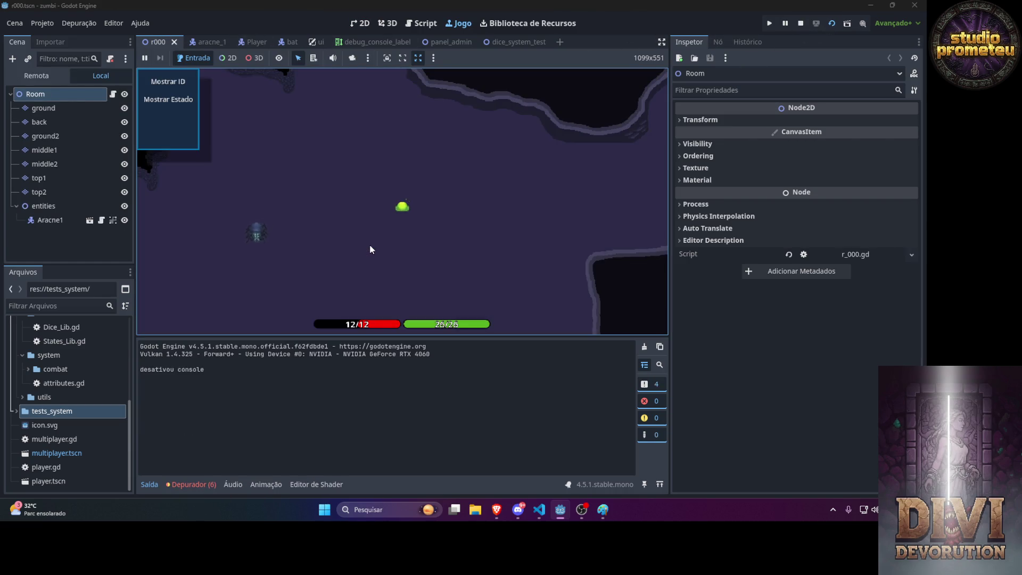
{"action": "key", "text": "d"}
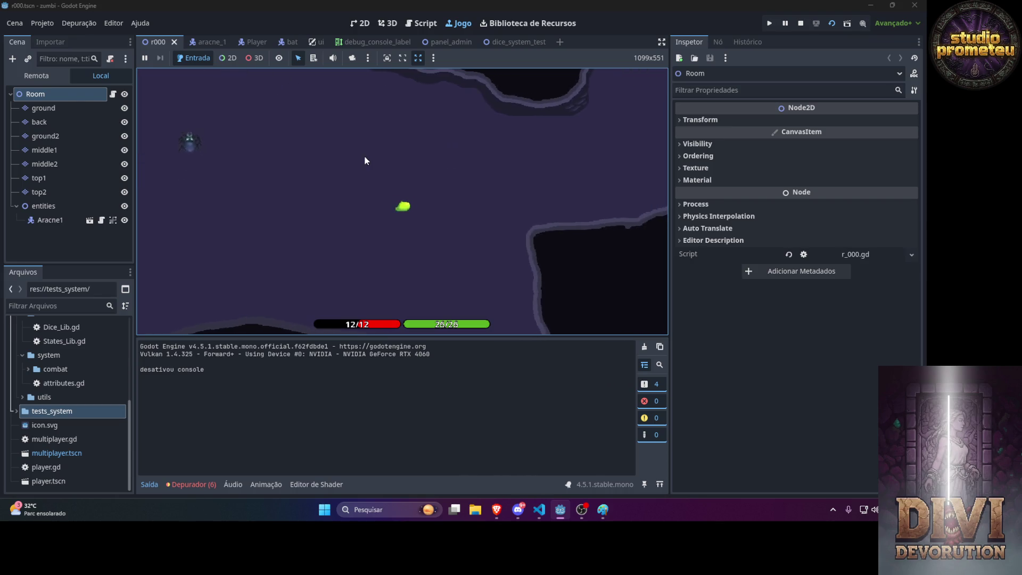
{"action": "key", "text": "w"}
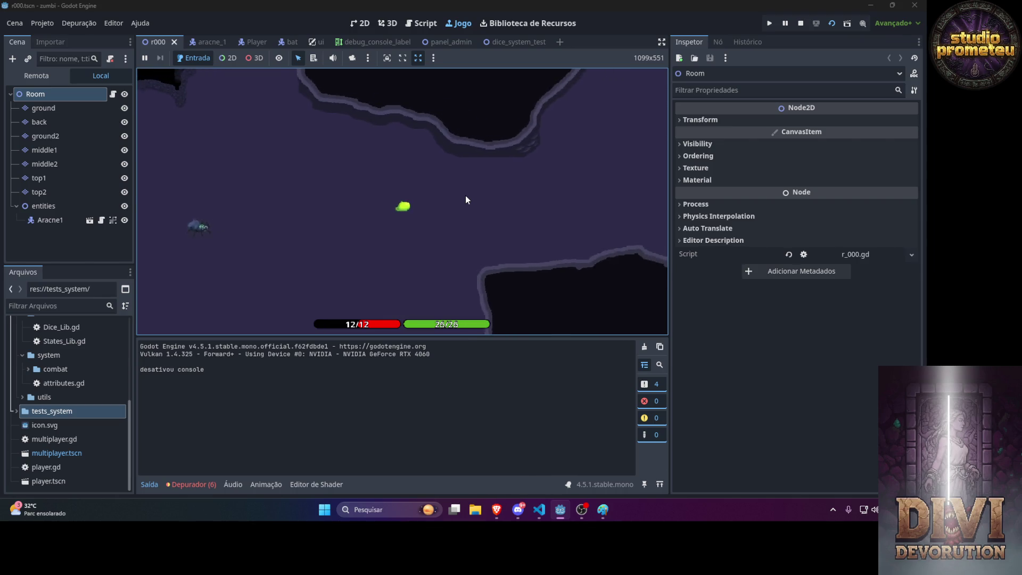
{"action": "key", "text": "d"}
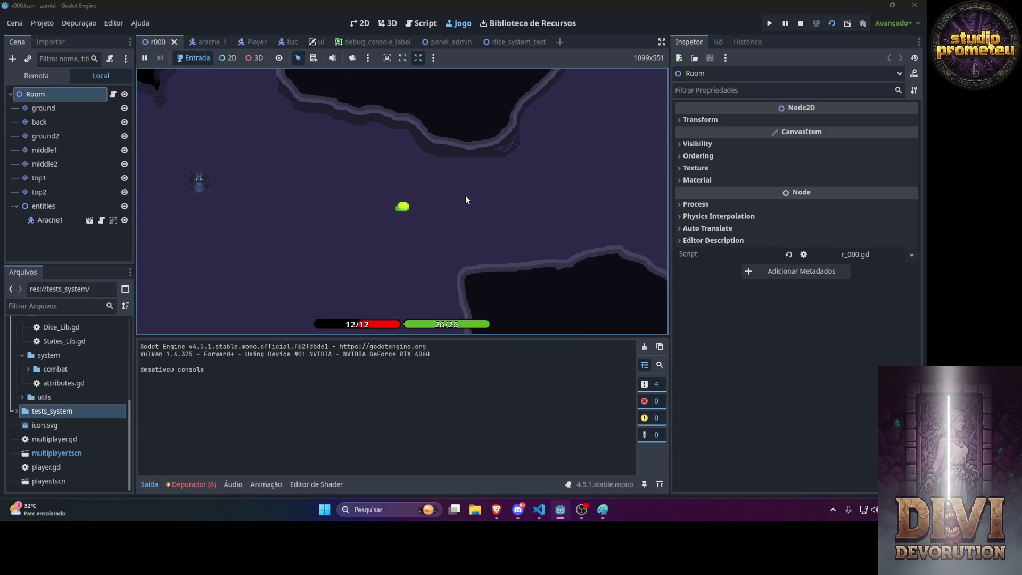
{"action": "key", "text": "d"}
{"action": "key", "text": "s"}
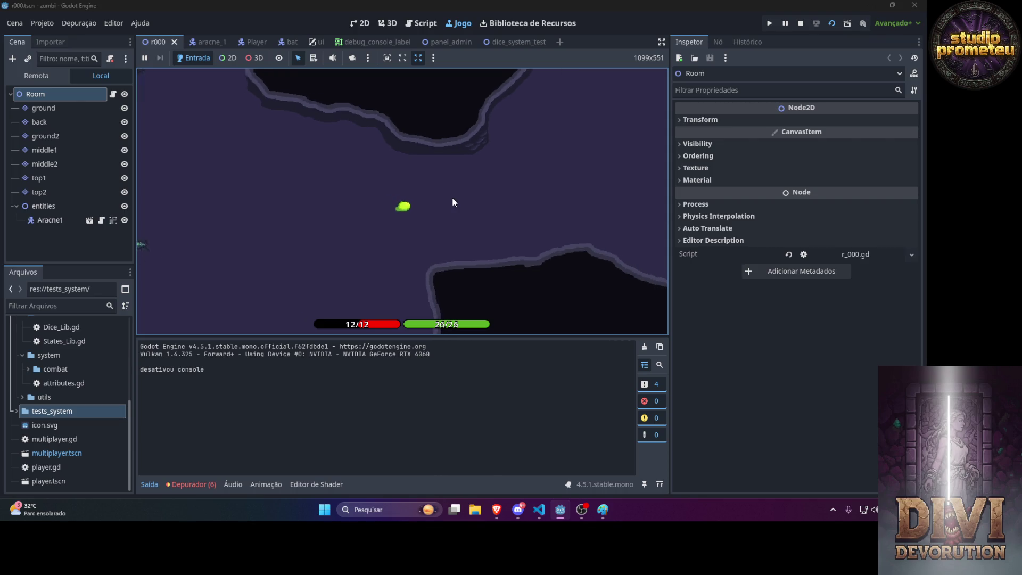
{"action": "key", "text": "d"}
{"action": "key", "text": "space"}
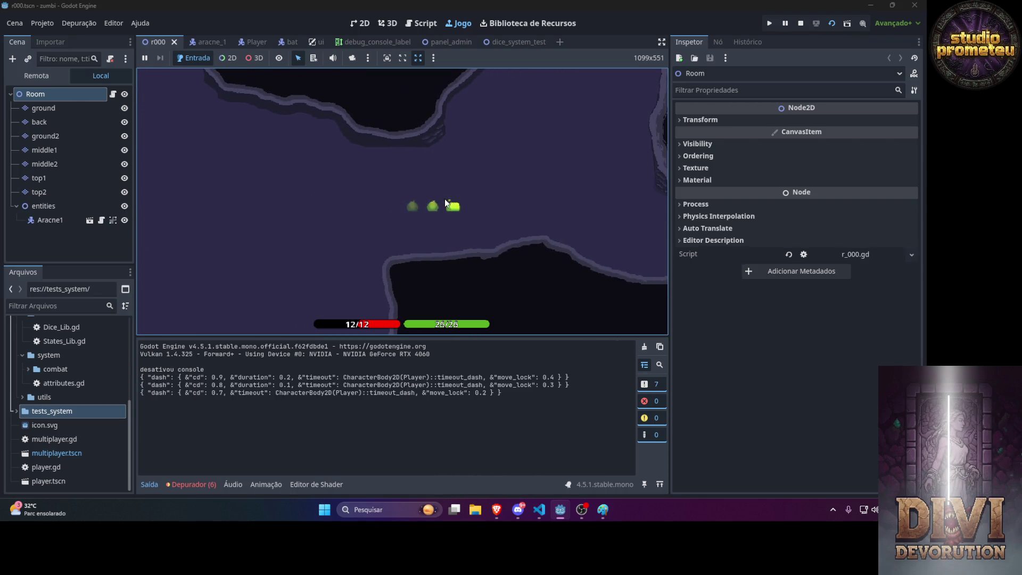
{"action": "key", "text": "a"}
{"action": "key", "text": "a"}
{"action": "key", "text": "space"}
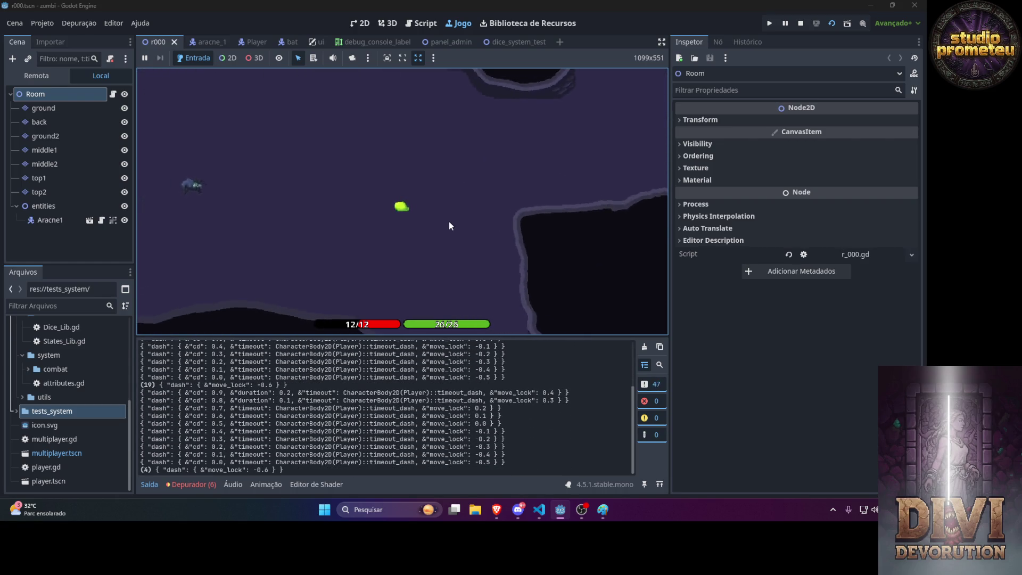
{"action": "key", "text": "w"}
{"action": "key", "text": "w"}
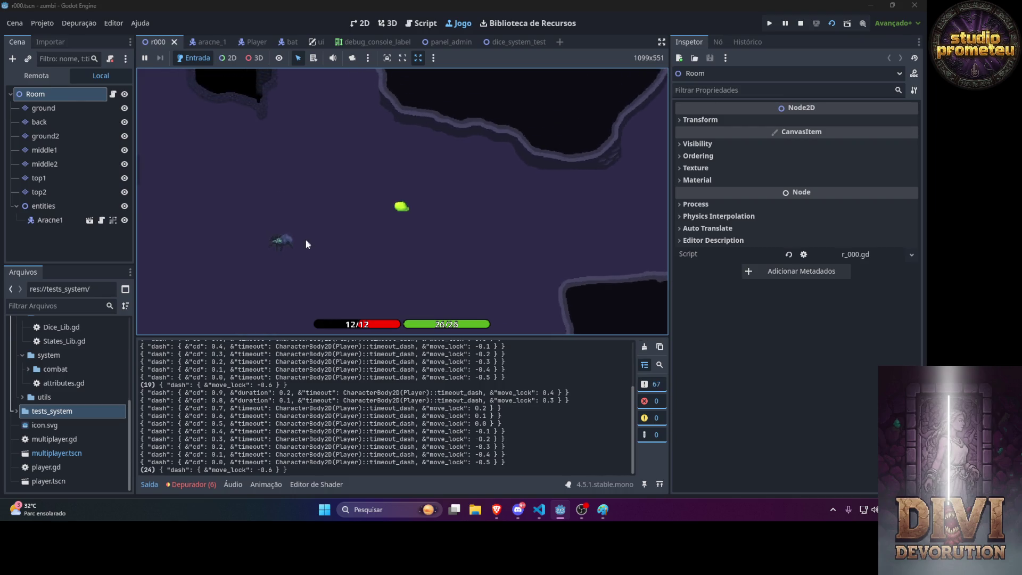
{"action": "key", "text": "a"}
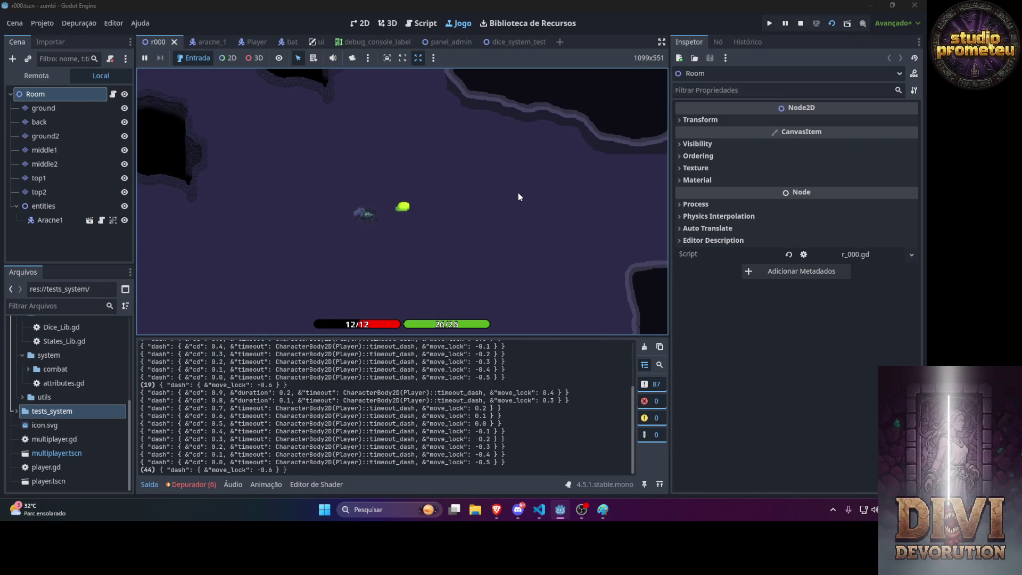
{"action": "key", "text": "w"}
{"action": "key", "text": "d"}
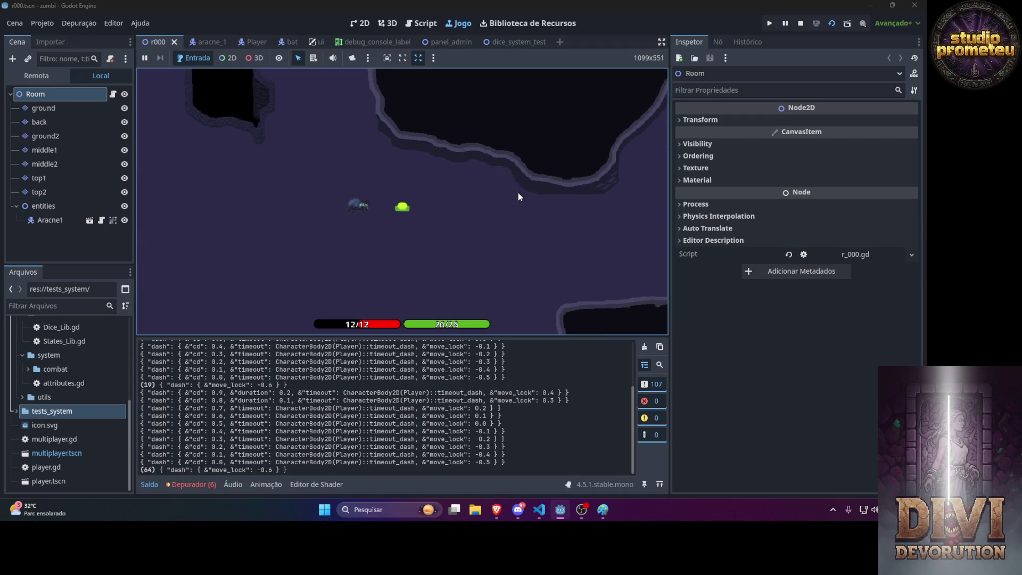
{"action": "key", "text": "s"}
{"action": "key", "text": "d"}
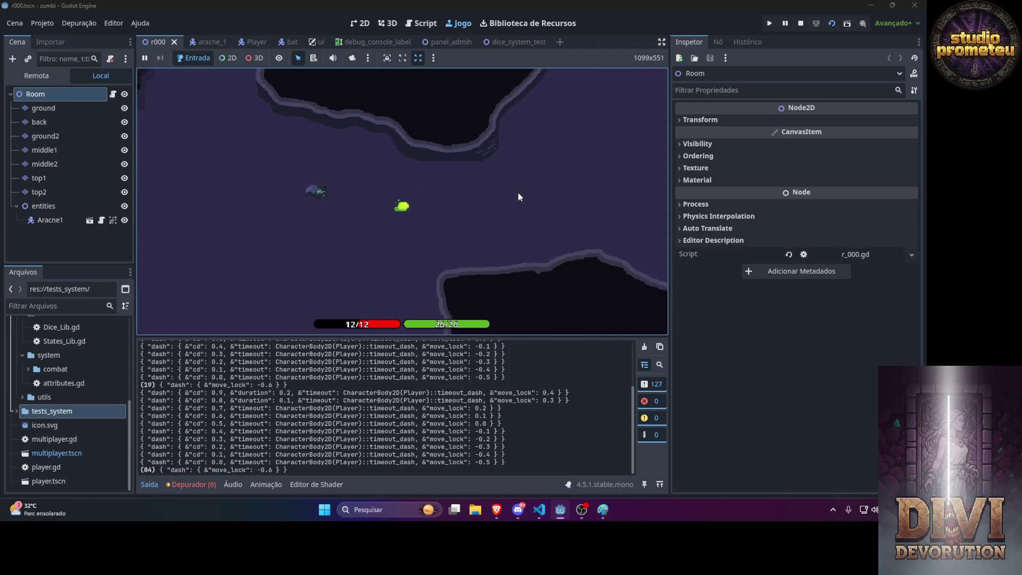
{"action": "key", "text": "d"}
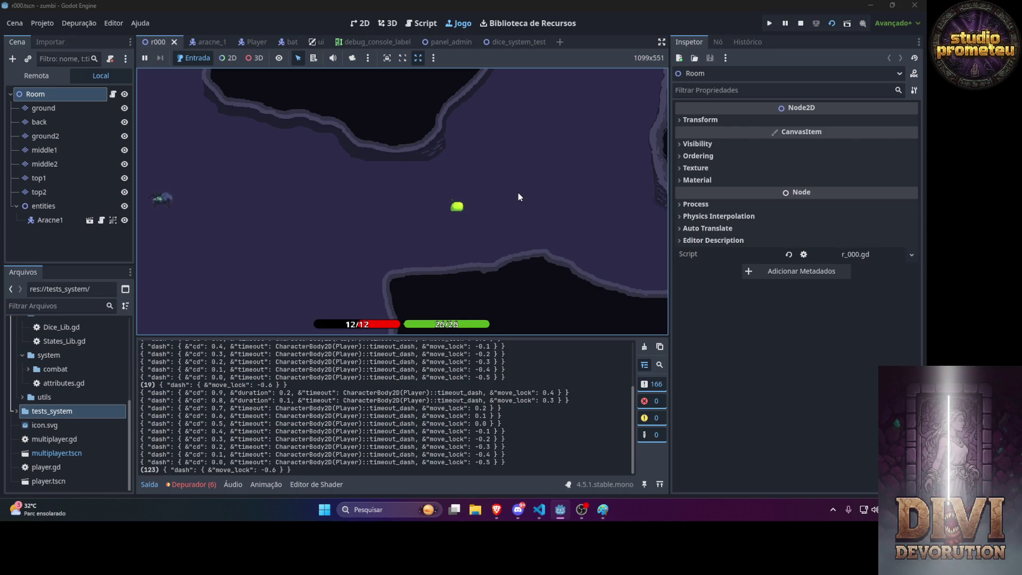
{"action": "key", "text": "a"}
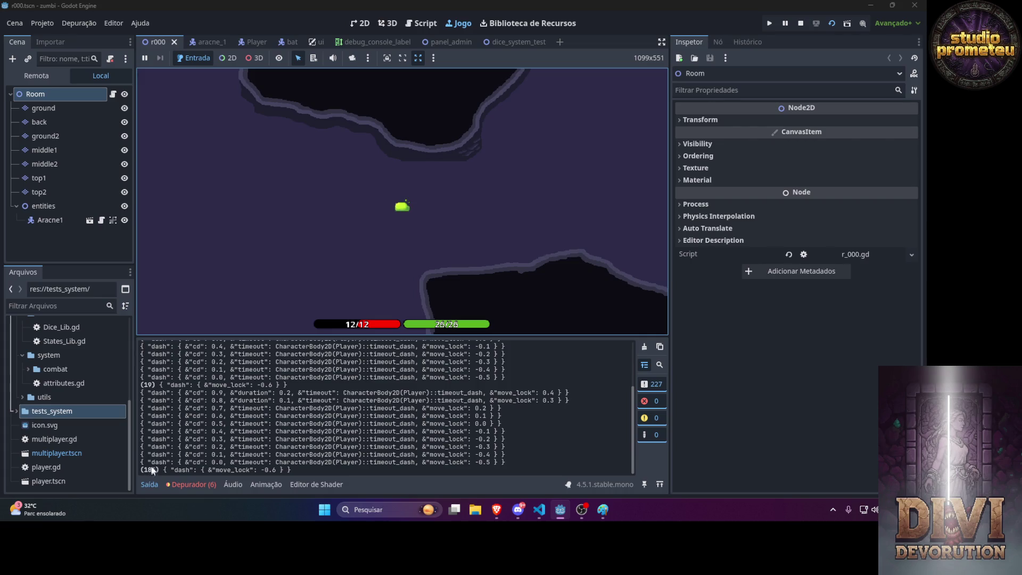
{"action": "key", "text": "a"}
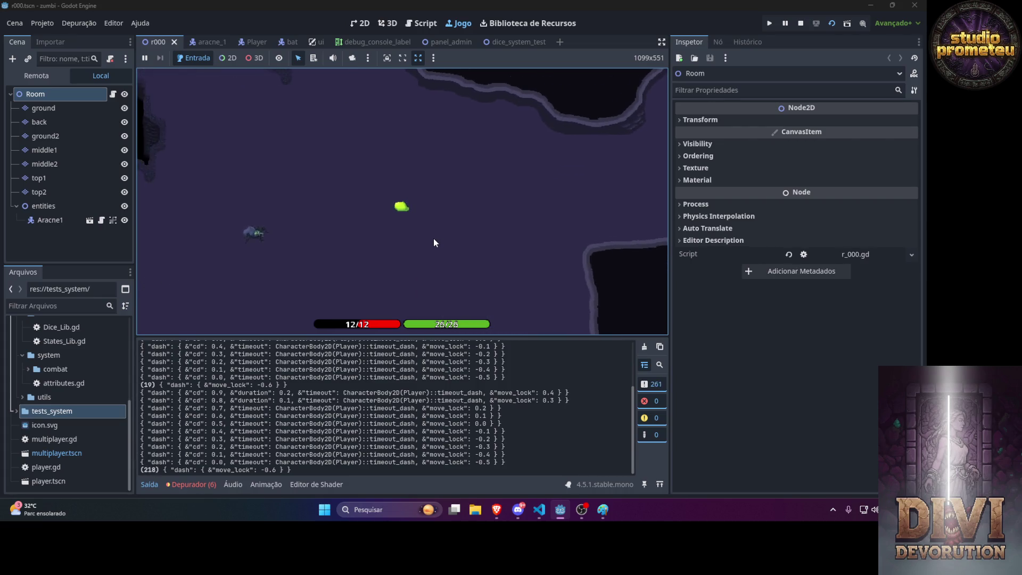
{"action": "key", "text": "a"}
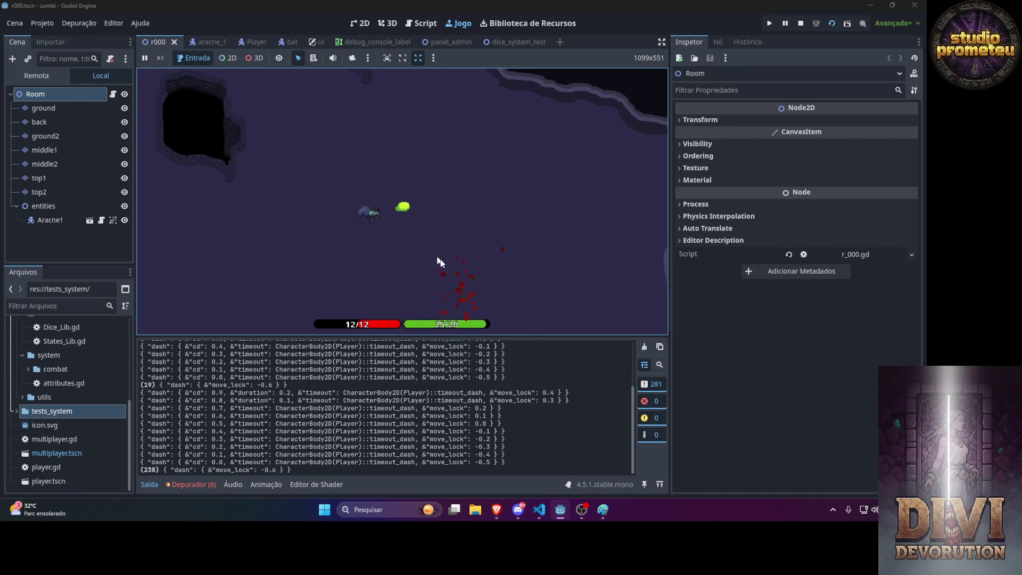
{"action": "key", "text": "d"}
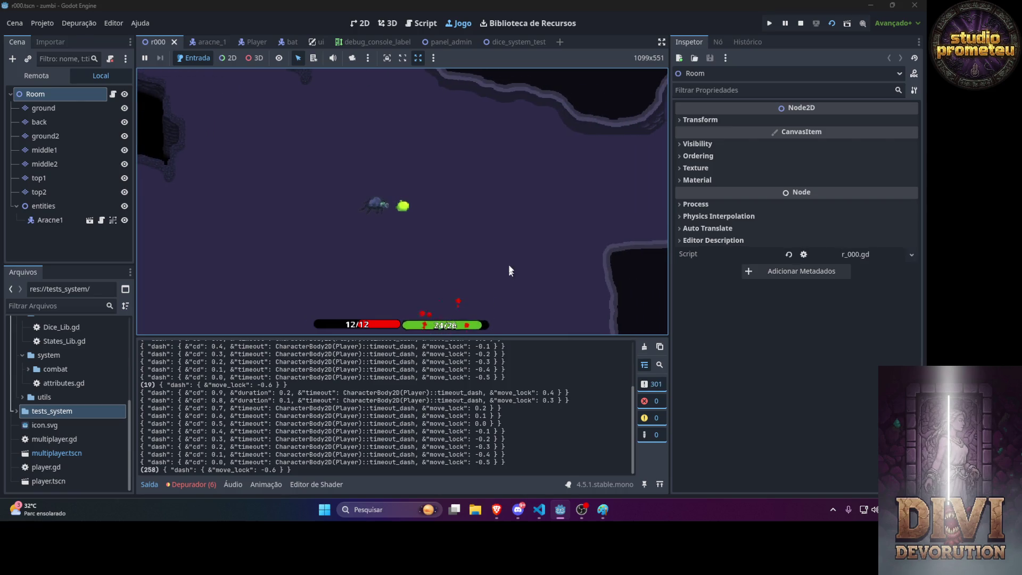
{"action": "key", "text": "d"}
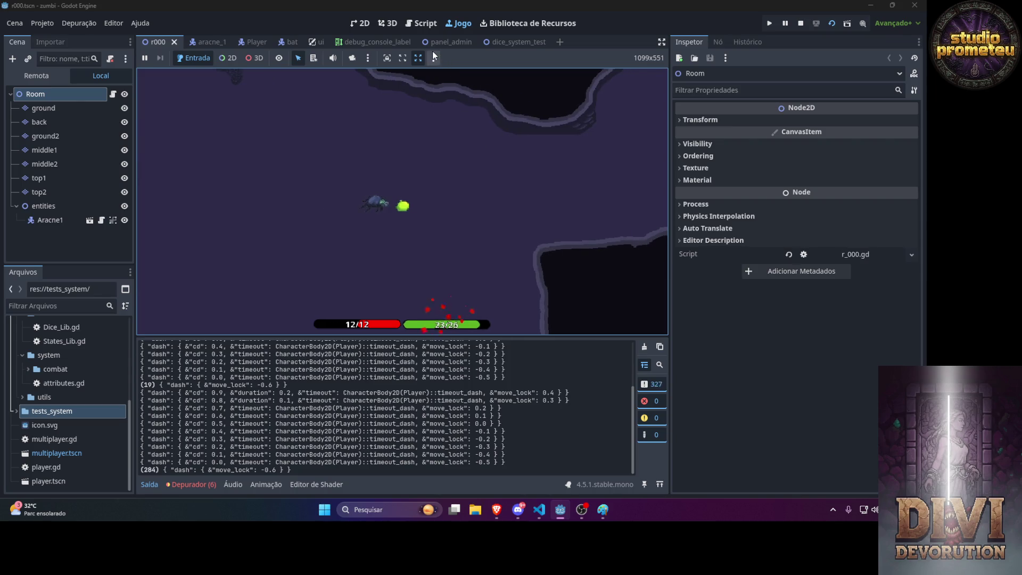
Set the game to open in a new window and relaunch it.
{"action": "left_click", "coordinate": [434, 58]}
{"action": "left_click", "coordinate": [466, 87]}
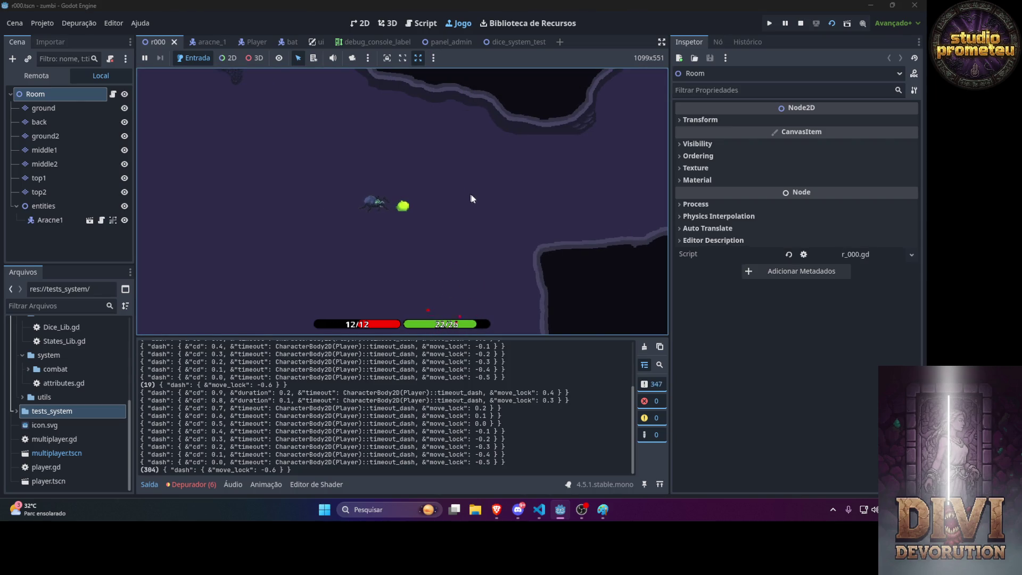
{"action": "left_click", "coordinate": [833, 25]}
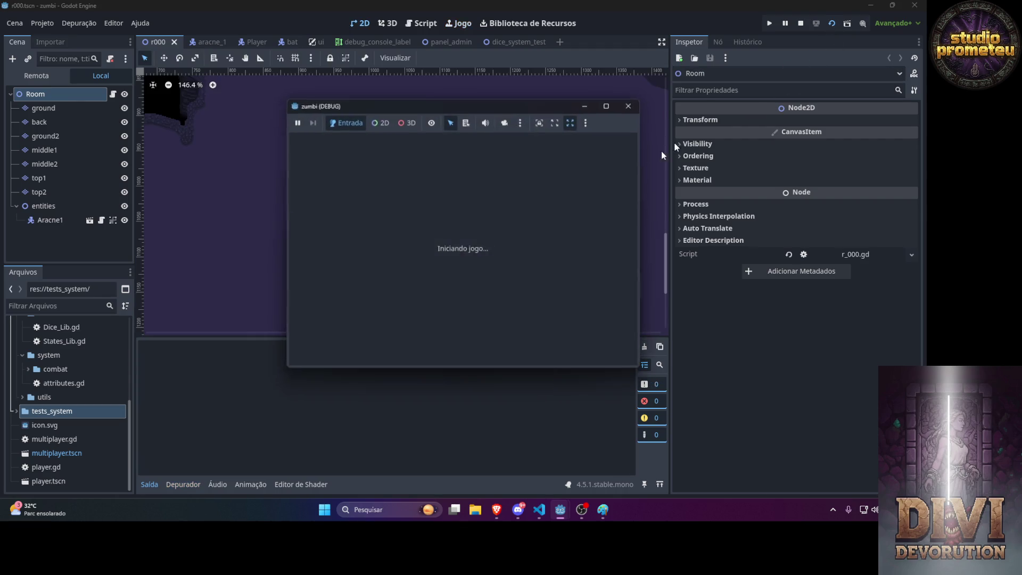
Maximize the zumbi (DEBUG) game window and move the slime right.
{"action": "left_click", "coordinate": [608, 106]}
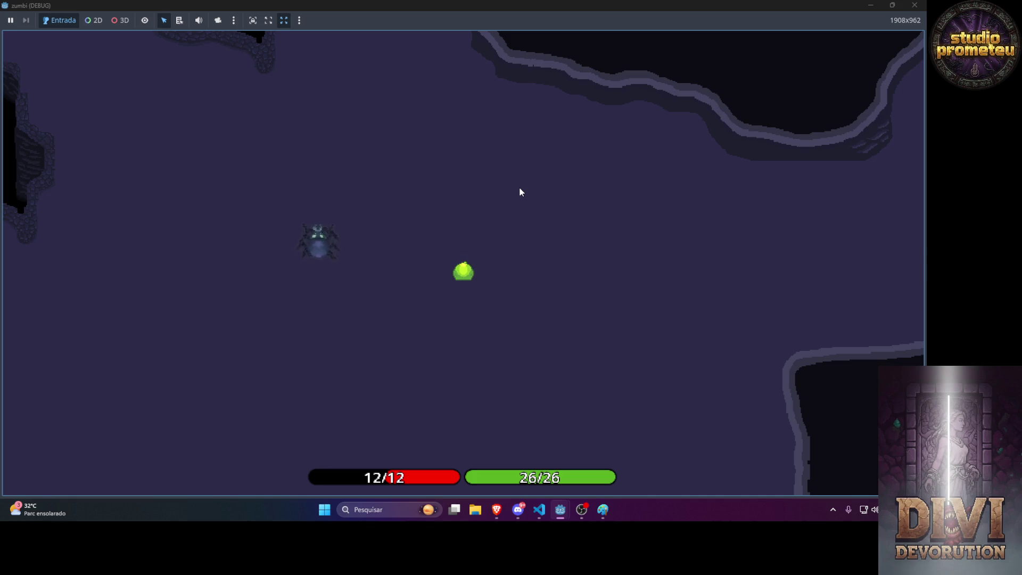
{"action": "key", "text": "d"}
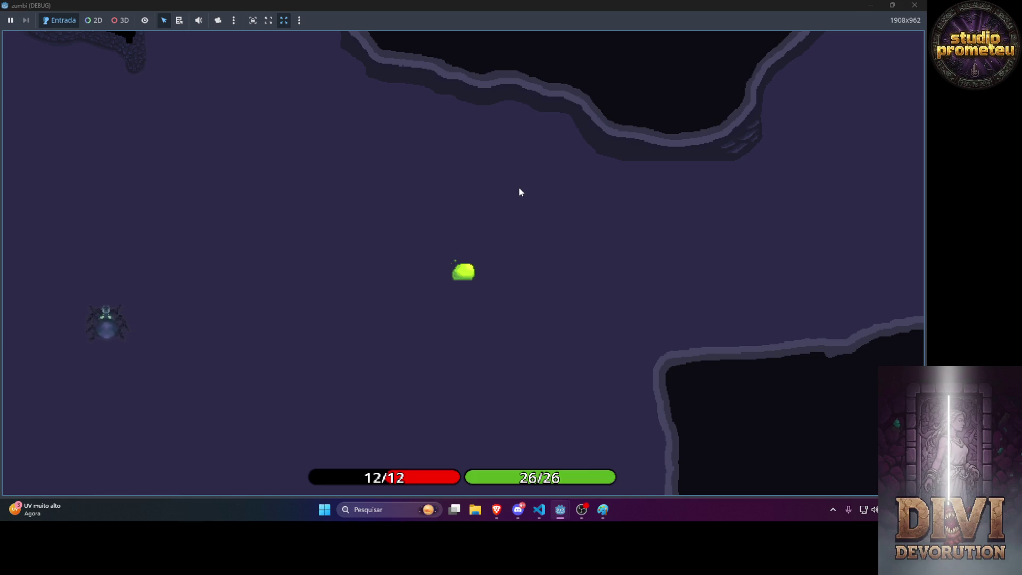
Steer the slime through the cave away from the attacking spider, then switch back to the editor.
{"action": "key", "text": "d"}
{"action": "key", "text": "a"}
{"action": "key", "text": "w"}
{"action": "key", "text": "s"}
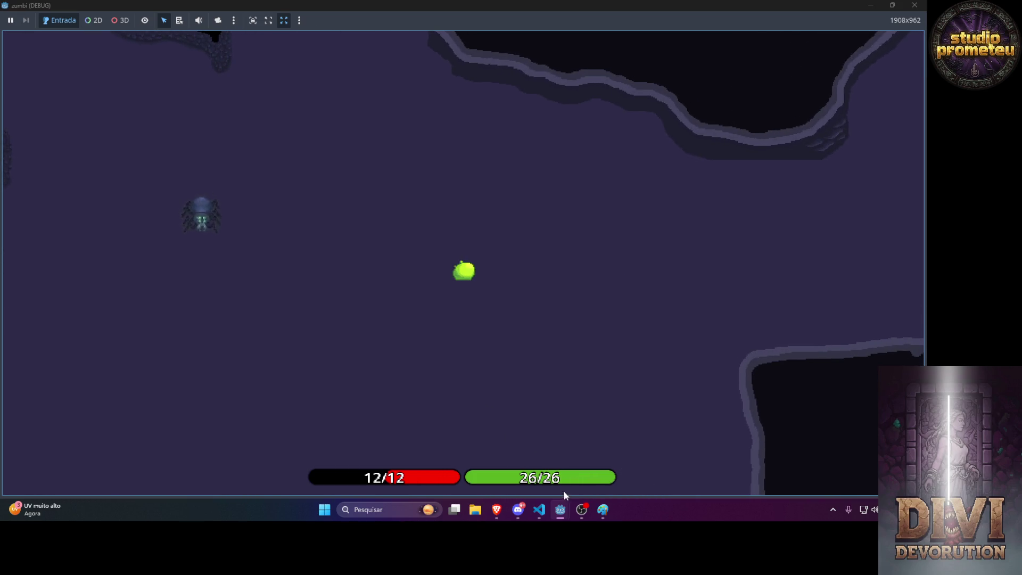
{"action": "key", "text": "a"}
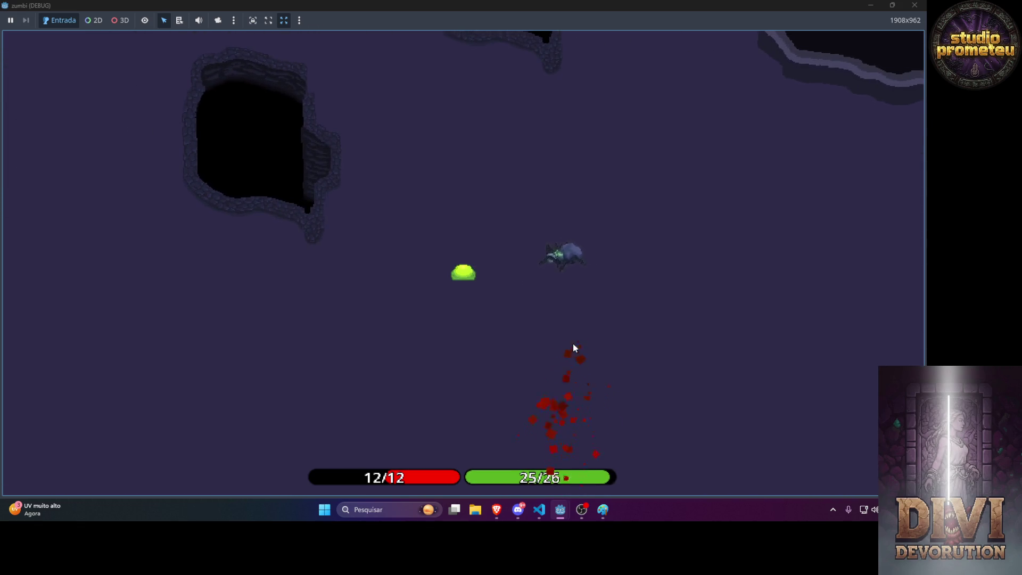
{"action": "key", "text": "w"}
{"action": "key", "text": "d"}
{"action": "key", "text": "s"}
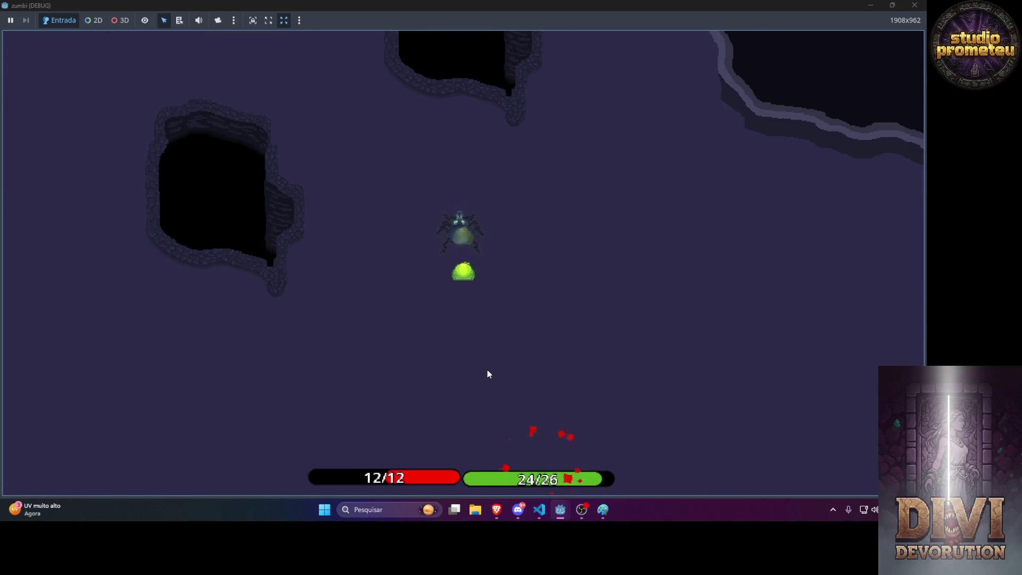
{"action": "key", "text": "d"}
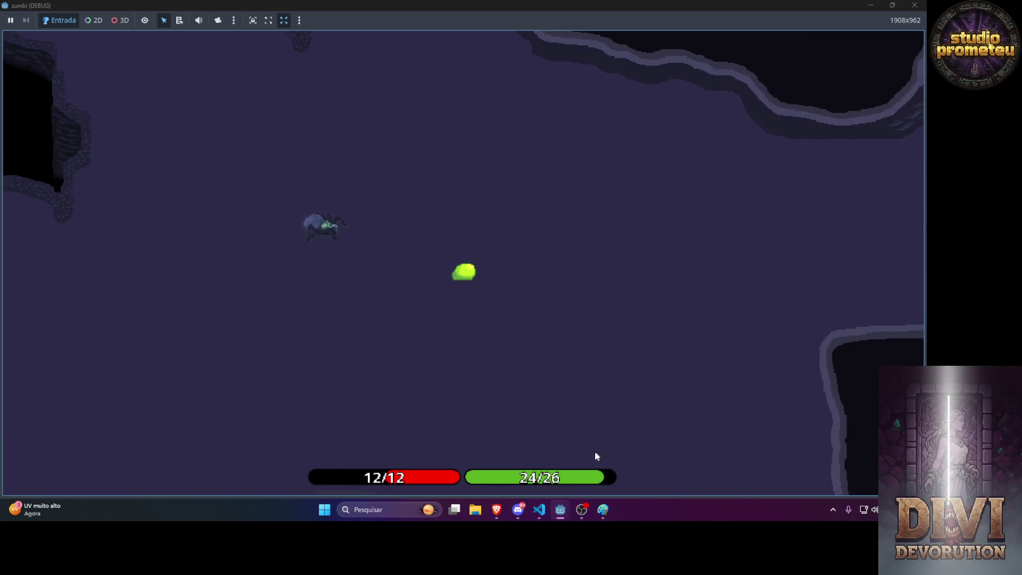
{"action": "key", "text": "w"}
{"action": "key", "text": "a"}
{"action": "key", "text": "a"}
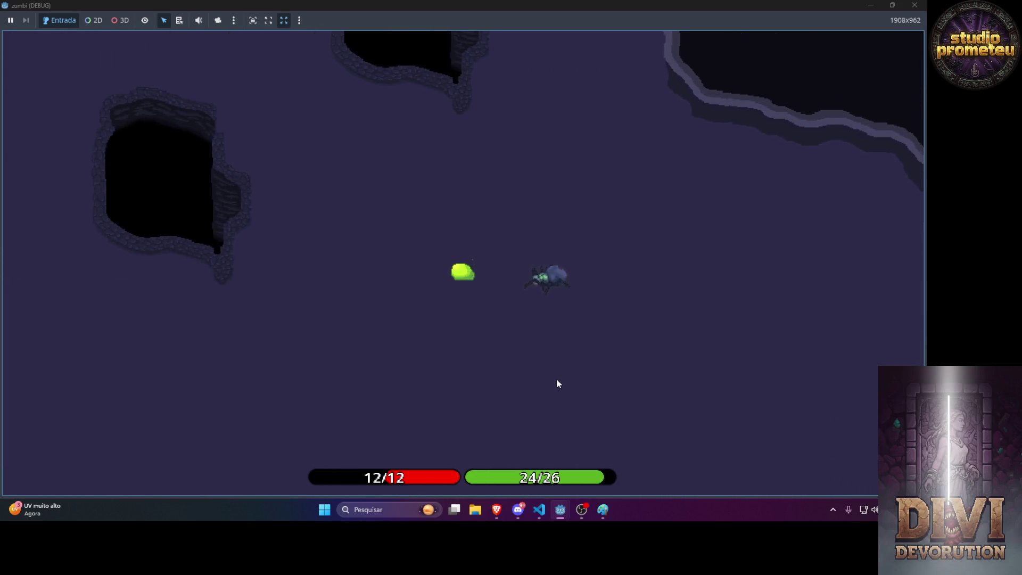
{"action": "key", "text": "w"}
{"action": "key", "text": "d"}
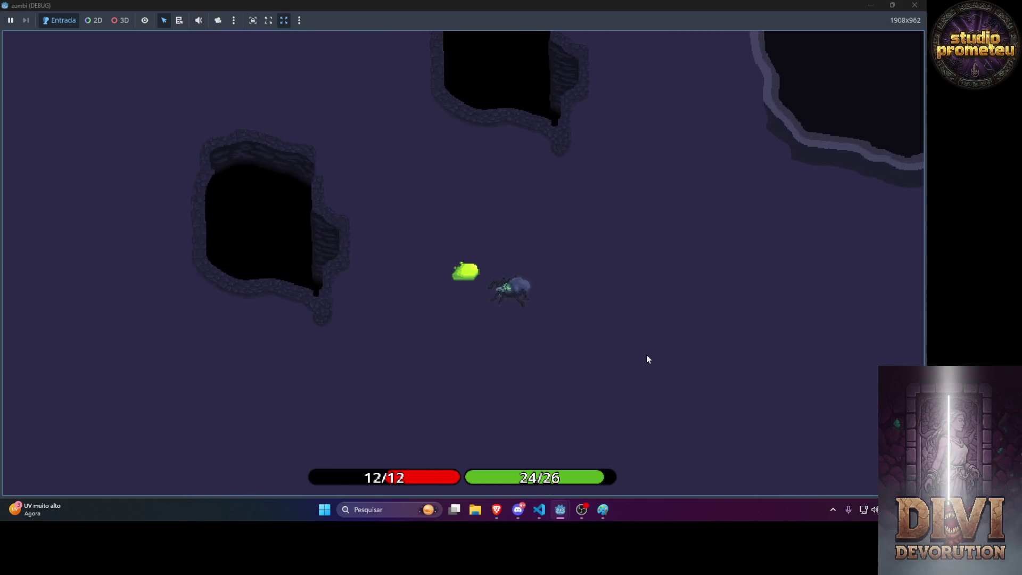
{"action": "key", "text": "a"}
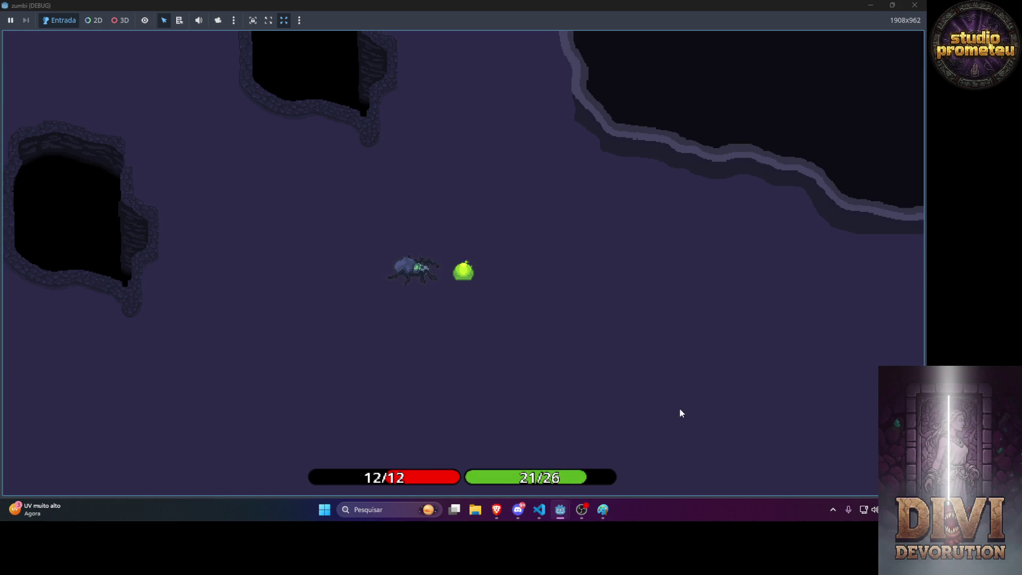
{"action": "key", "text": "d"}
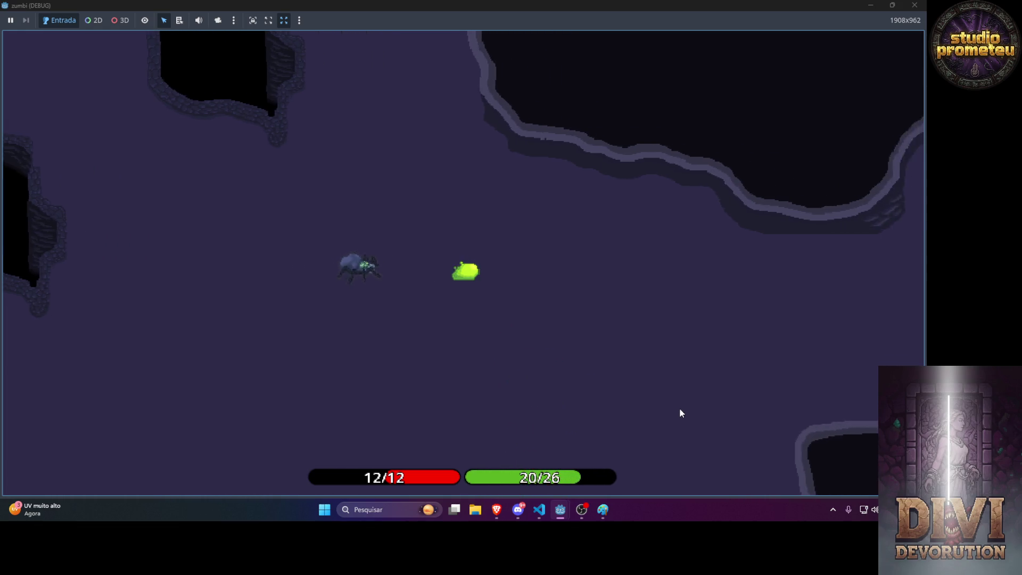
{"action": "key", "text": "alt+Tab"}
{"action": "key", "text": "alt+Tab"}
{"action": "key", "text": "alt+Tab"}
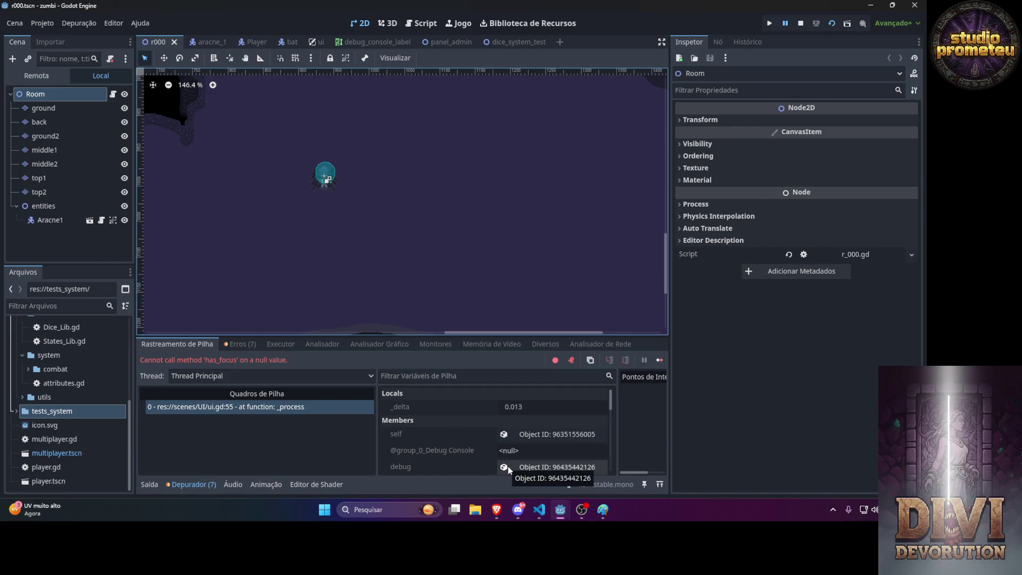
Bring VS Code forward and scroll through ui.gd.
{"action": "left_click", "coordinate": [537, 514]}
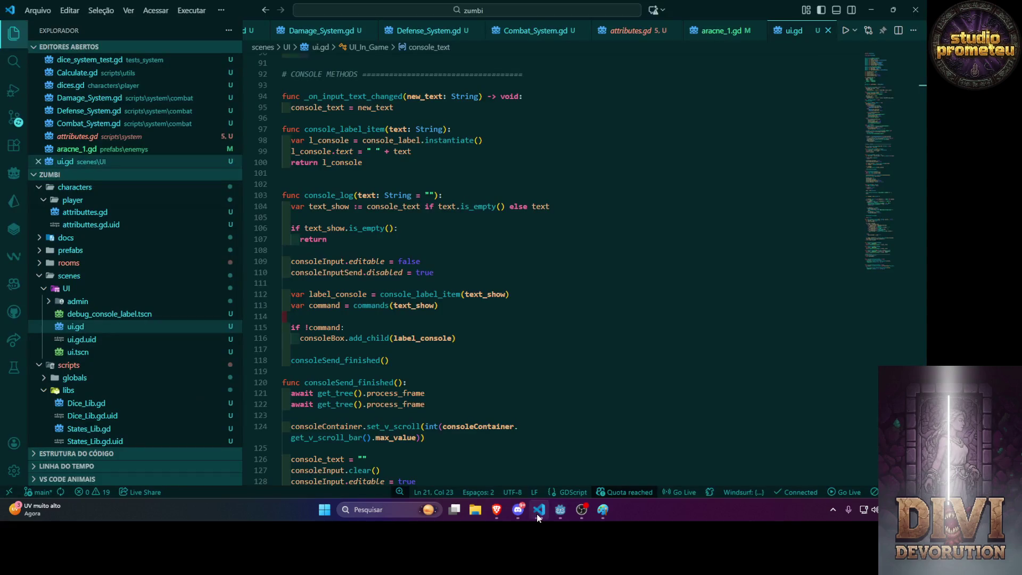
{"action": "scroll", "coordinate": [477, 228], "scroll_direction": "down", "scroll_amount": 1}
{"action": "scroll", "coordinate": [477, 227], "scroll_direction": "up", "scroll_amount": 10}
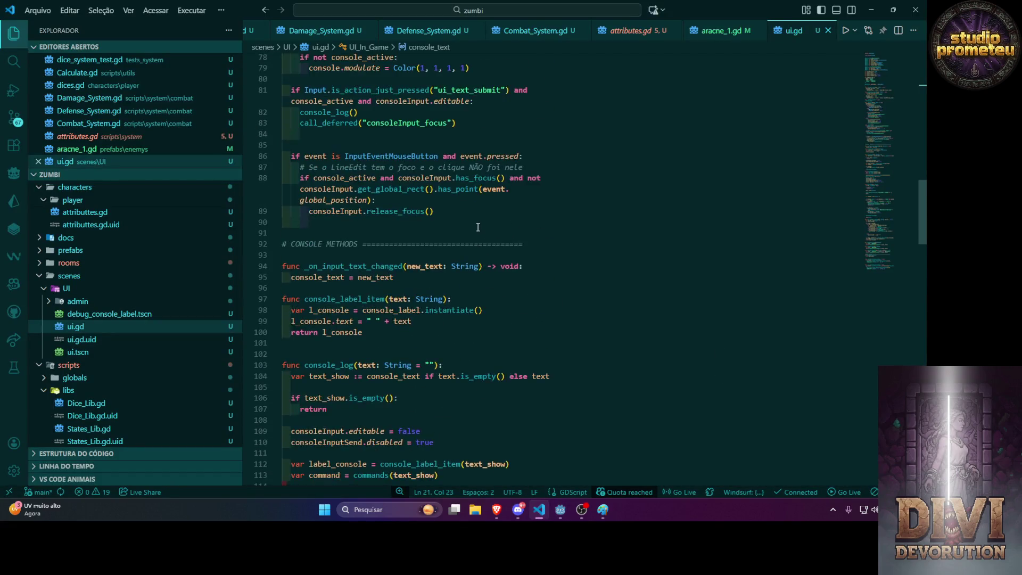
{"action": "scroll", "coordinate": [477, 229], "scroll_direction": "down", "scroll_amount": 20}
{"action": "scroll", "coordinate": [477, 229], "scroll_direction": "down", "scroll_amount": 15}
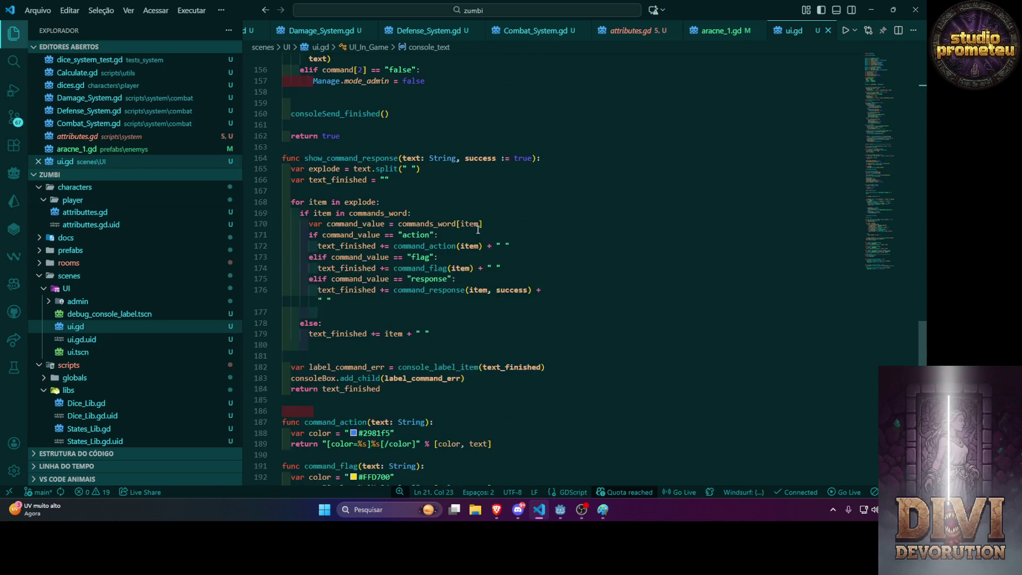
{"action": "scroll", "coordinate": [477, 230], "scroll_direction": "up", "scroll_amount": 5}
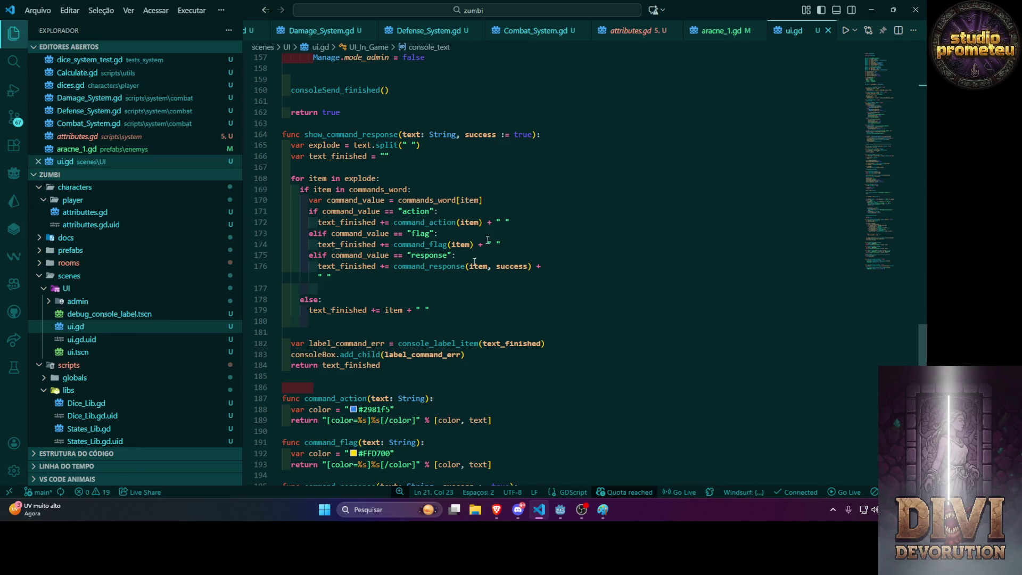
{"action": "scroll", "coordinate": [392, 327], "scroll_direction": "down", "scroll_amount": 5}
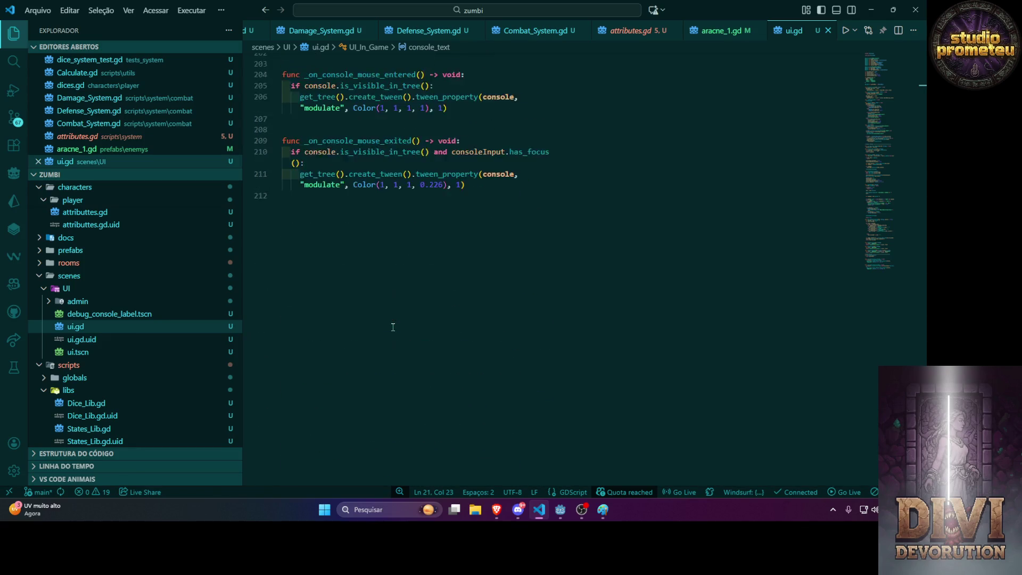
{"action": "scroll", "coordinate": [392, 327], "scroll_direction": "up", "scroll_amount": 15}
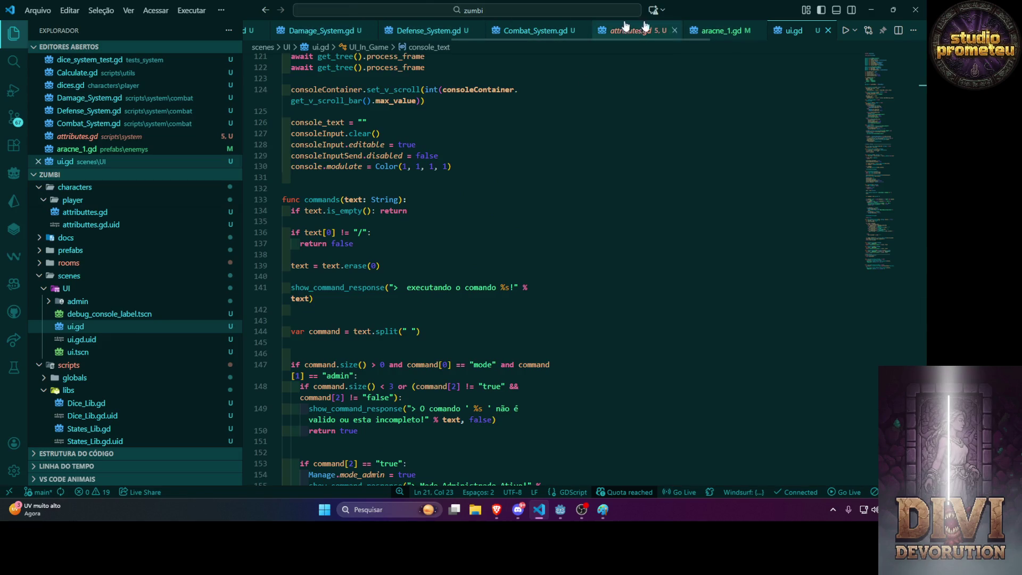
Review the dices.gd player script.
{"action": "left_click", "coordinate": [93, 86]}
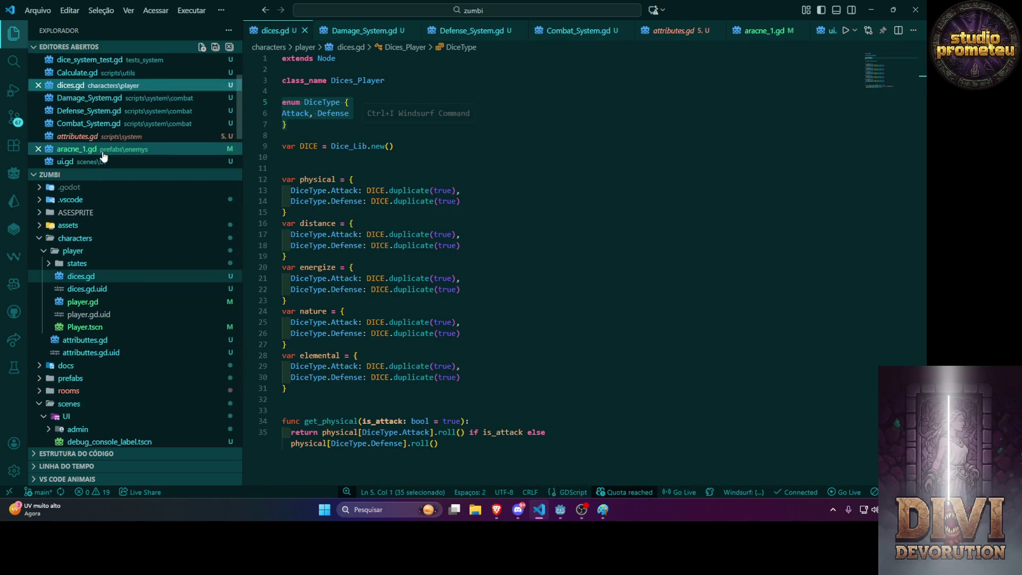
{"action": "scroll", "coordinate": [104, 161], "scroll_direction": "up", "scroll_amount": 1}
{"action": "scroll", "coordinate": [104, 160], "scroll_direction": "down", "scroll_amount": 3}
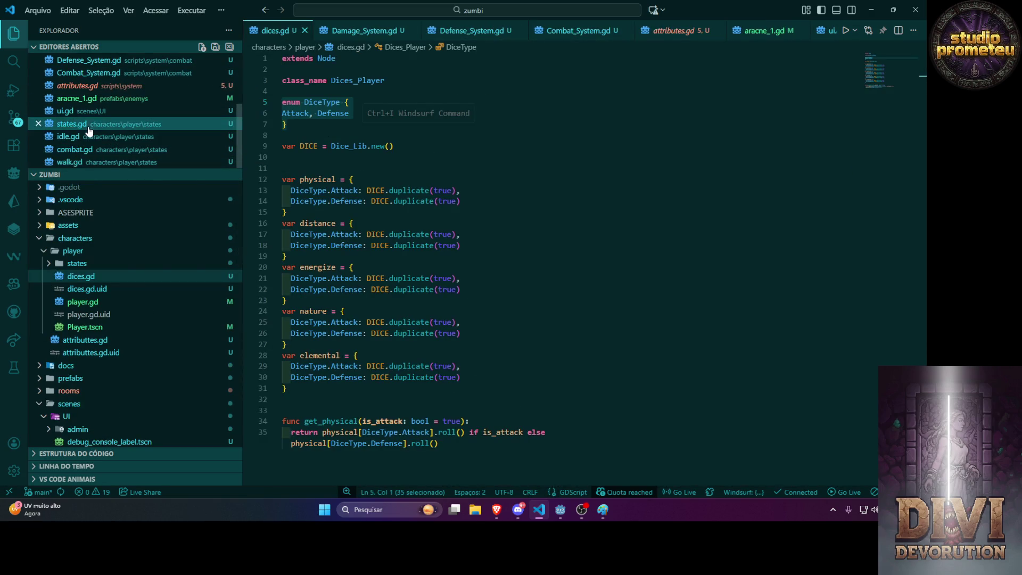
{"action": "scroll", "coordinate": [99, 122], "scroll_direction": "up", "scroll_amount": 3}
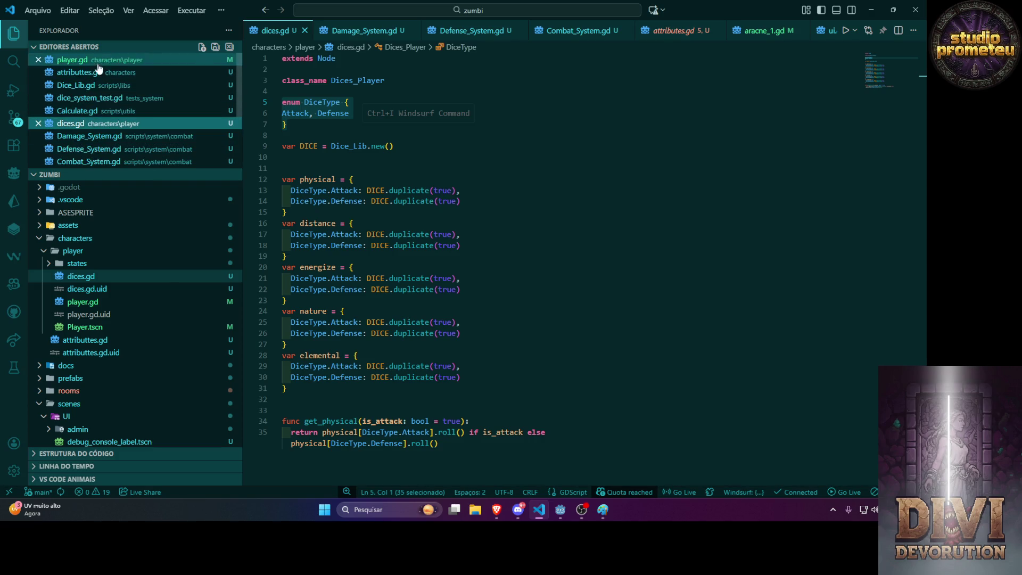
Open Dice_Lib.gd and scroll down to remove_band_modifers, placing the cursor on line 108.
{"action": "left_click", "coordinate": [107, 86]}
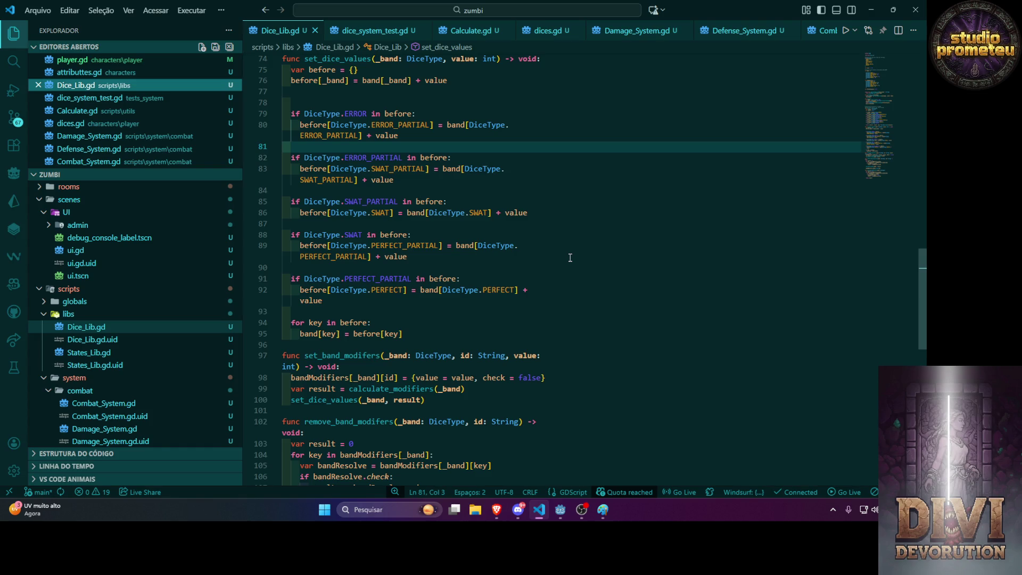
{"action": "scroll", "coordinate": [479, 372], "scroll_direction": "down", "scroll_amount": 1}
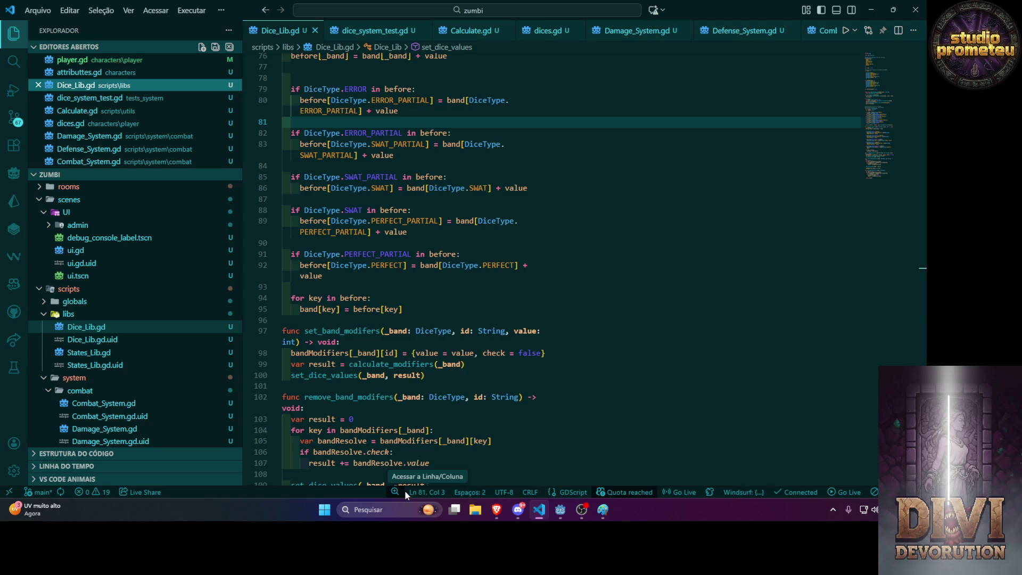
{"action": "scroll", "coordinate": [475, 371], "scroll_direction": "down", "scroll_amount": 6}
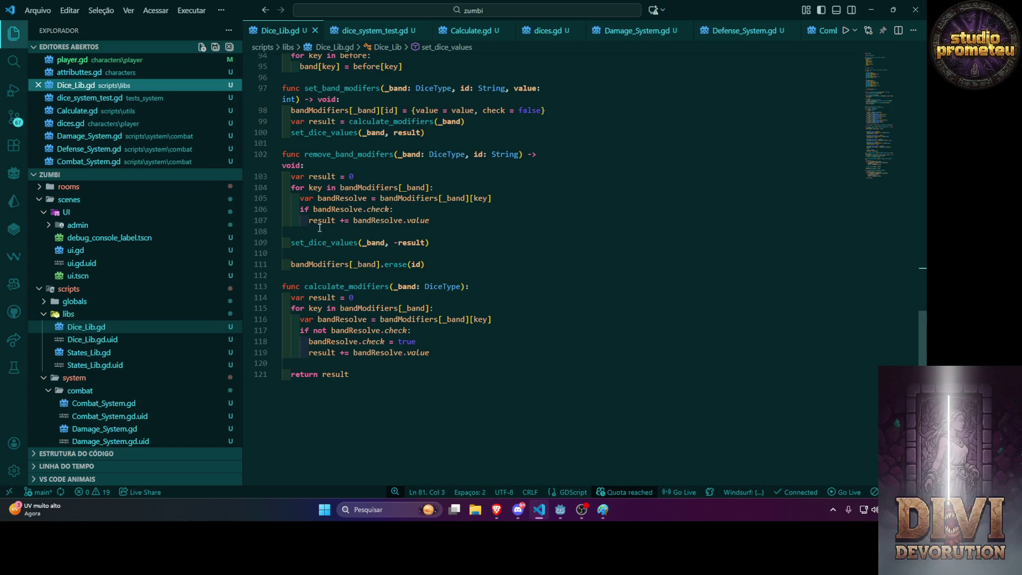
{"action": "left_click", "coordinate": [328, 233]}
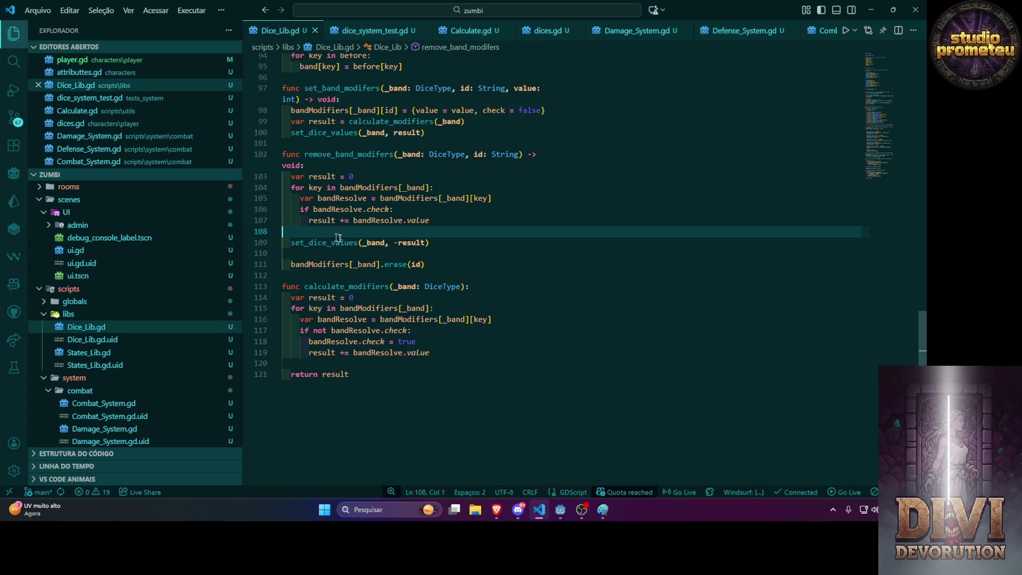
Add an indented 'result' line after the summing loop.
{"action": "key", "text": "Return"}
{"action": "key", "text": "Tab"}
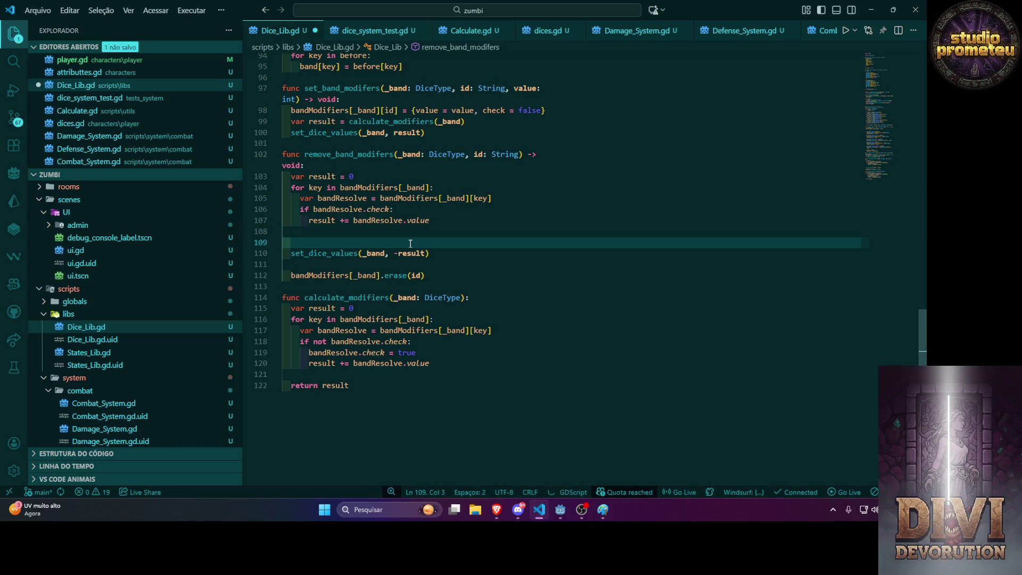
{"action": "type", "text": "result"}
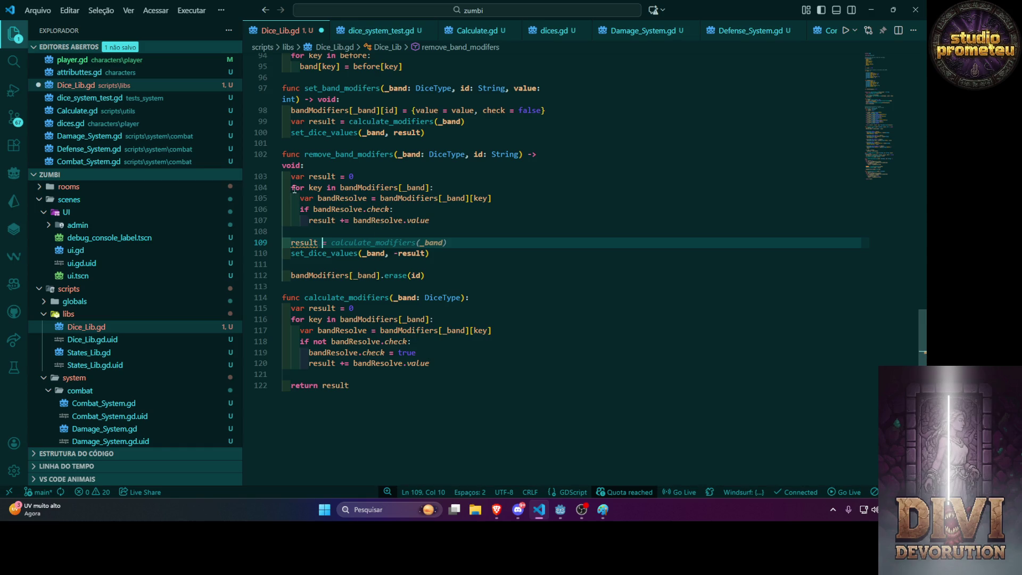
Delete the result = 0 declaration and summing for loop (lines 103–107).
{"action": "left_click_drag", "start_coordinate": [294, 188], "coordinate": [290, 187]}
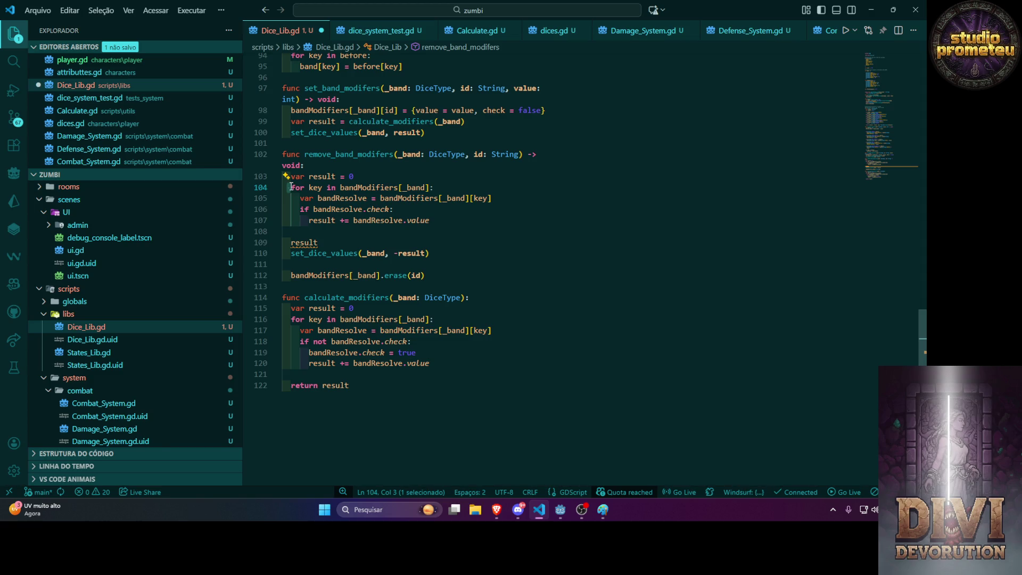
{"action": "key", "text": "BackSpace"}
{"action": "left_click", "coordinate": [451, 220]}
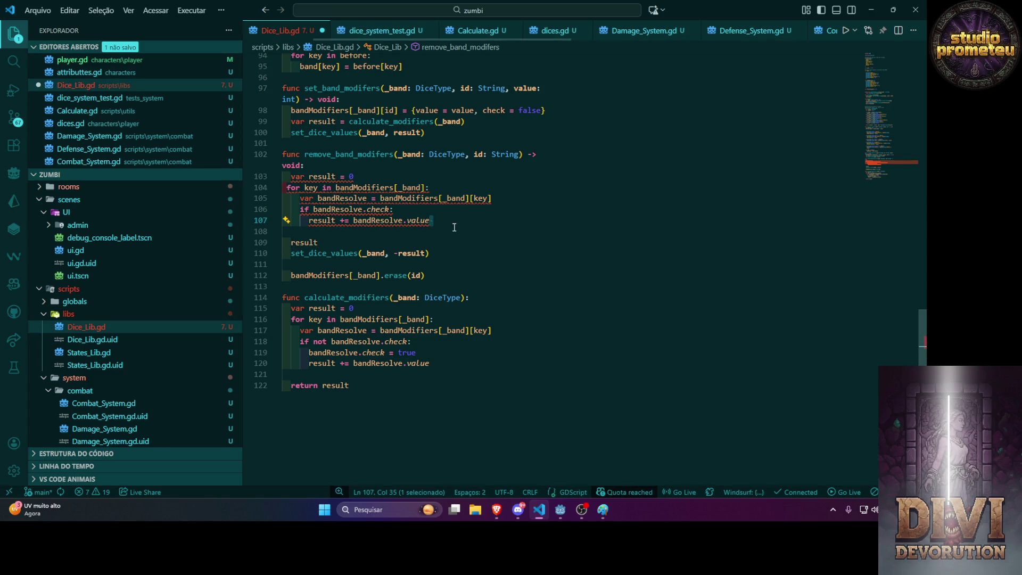
{"action": "key", "text": "shift+Up"}
{"action": "key", "text": "shift+Up"}
{"action": "key", "text": "shift+Up"}
{"action": "key", "text": "shift+Home"}
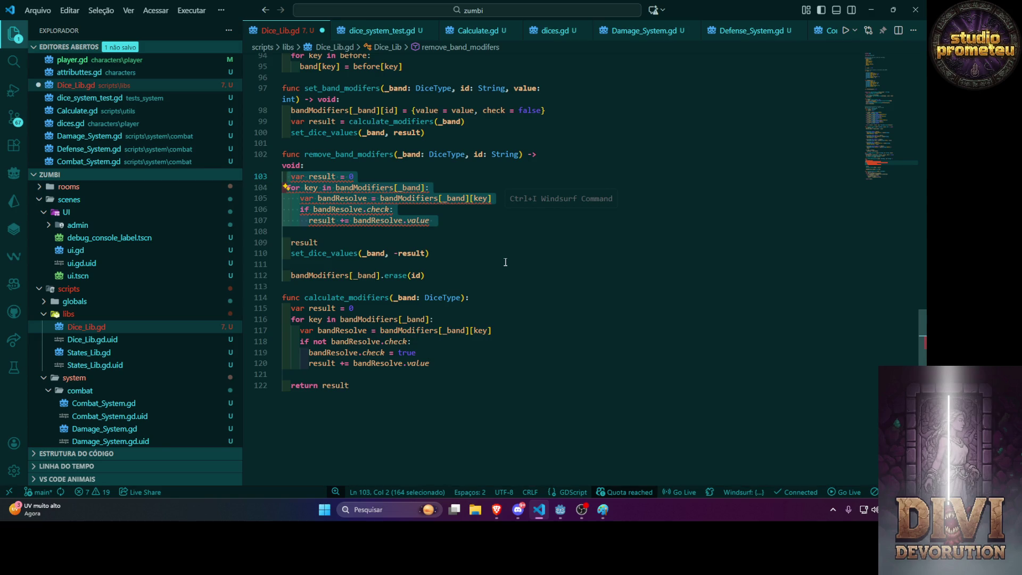
{"action": "scroll", "coordinate": [505, 262], "scroll_direction": "up", "scroll_amount": 5}
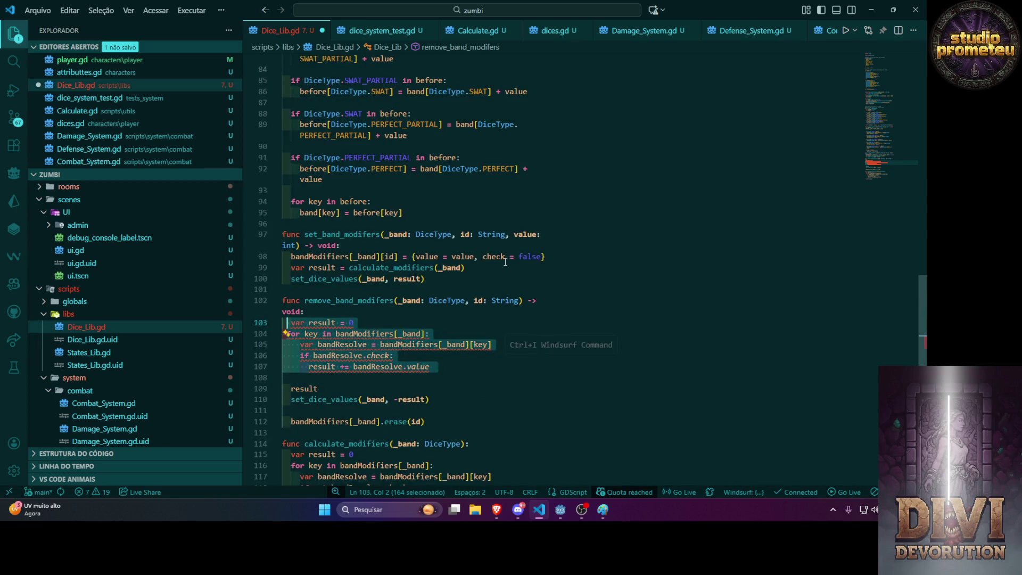
{"action": "key", "text": "BackSpace"}
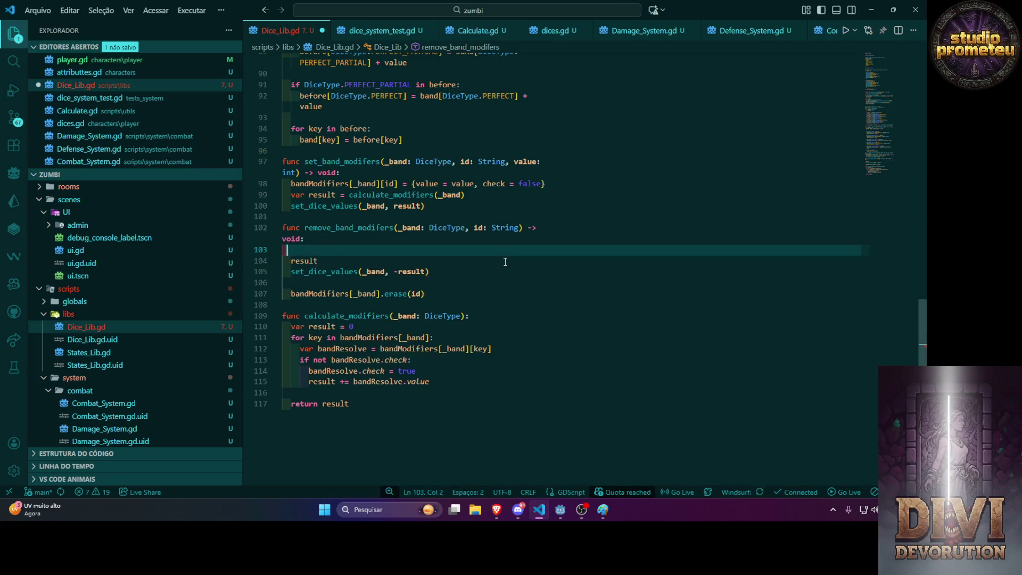
Change the call to set_dice_values(_band, -bandModifiers[_band][id].value).
{"action": "double_click", "coordinate": [416, 272]}
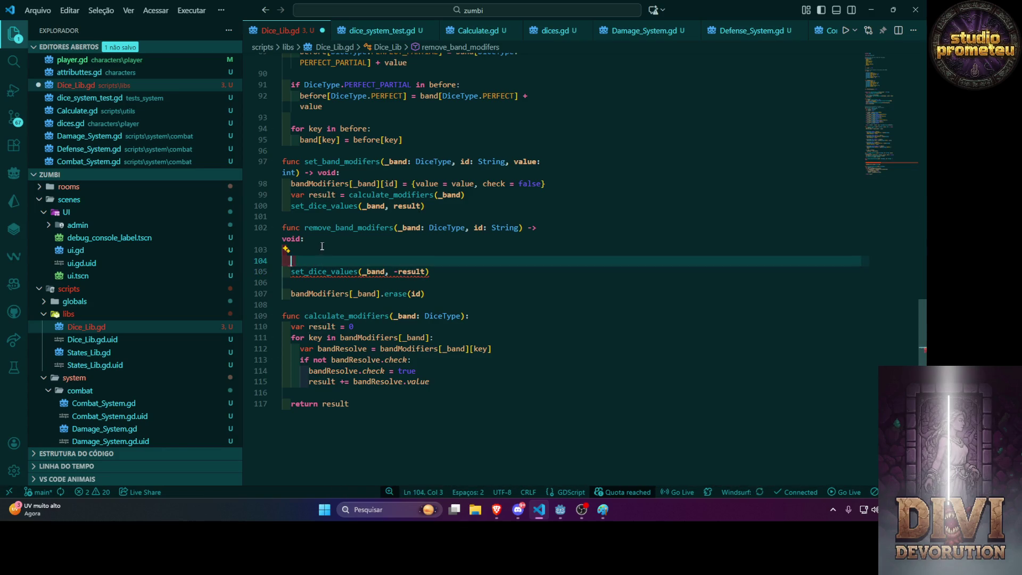
{"action": "left_click", "coordinate": [297, 250]}
{"action": "key", "text": "Delete"}
{"action": "key", "text": "End"}
{"action": "key", "text": "Left"}
{"action": "key", "text": "ctrl+shift+Left"}
{"action": "key", "text": "BackSpace"}
{"action": "type", "text": "modi"}
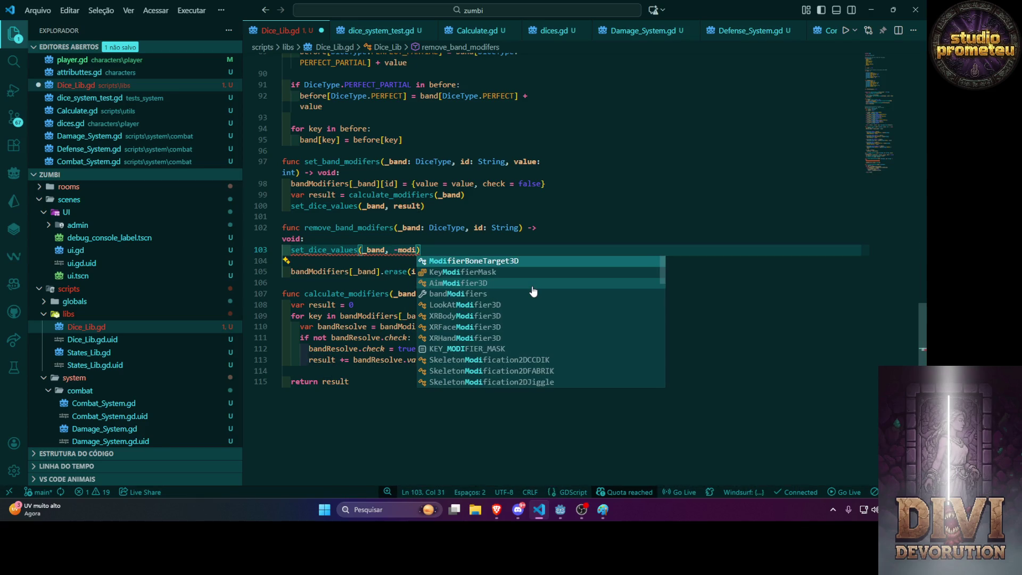
{"action": "key", "text": "BackSpace"}
{"action": "key", "text": "BackSpace"}
{"action": "key", "text": "BackSpace"}
{"action": "type", "text": "bandM"}
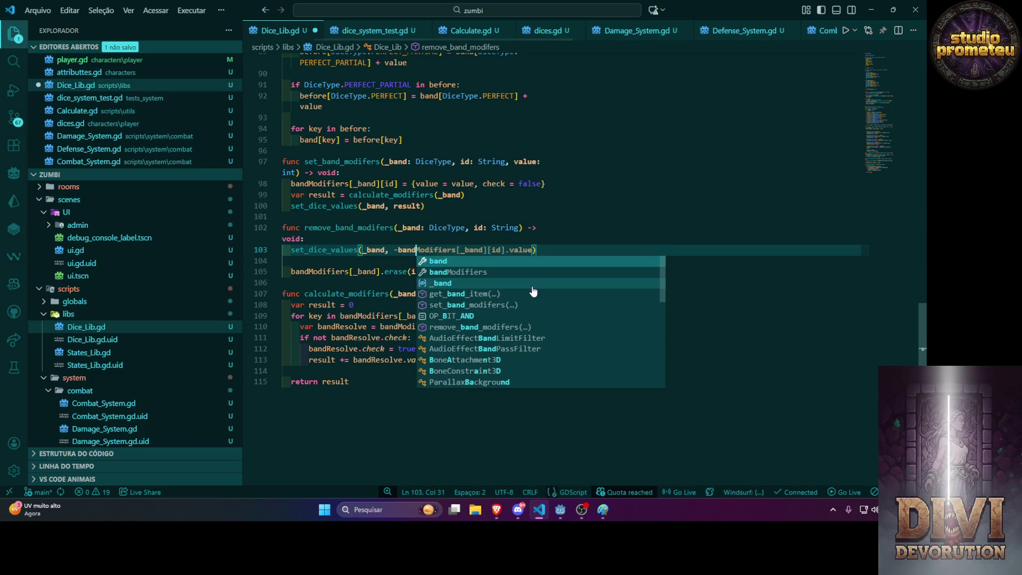
{"action": "key", "text": "Down"}
{"action": "key", "text": "Return"}
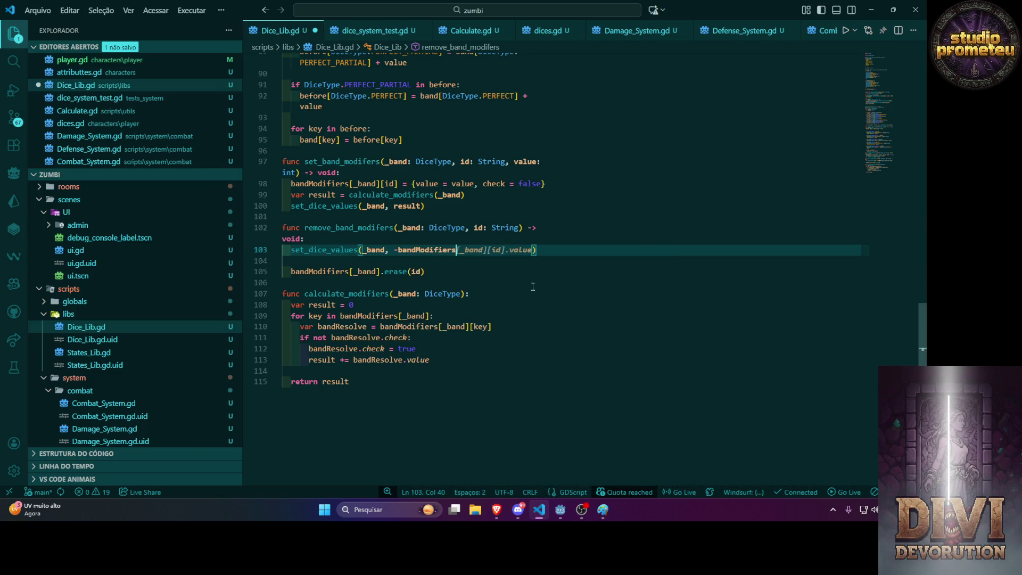
{"action": "key", "text": "Tab"}
{"action": "key", "text": "Down"}
Wrap the call in 'if bandModifiers[_band][id].check:' and save Dice_Lib.gd.
{"action": "left_click", "coordinate": [536, 250]}
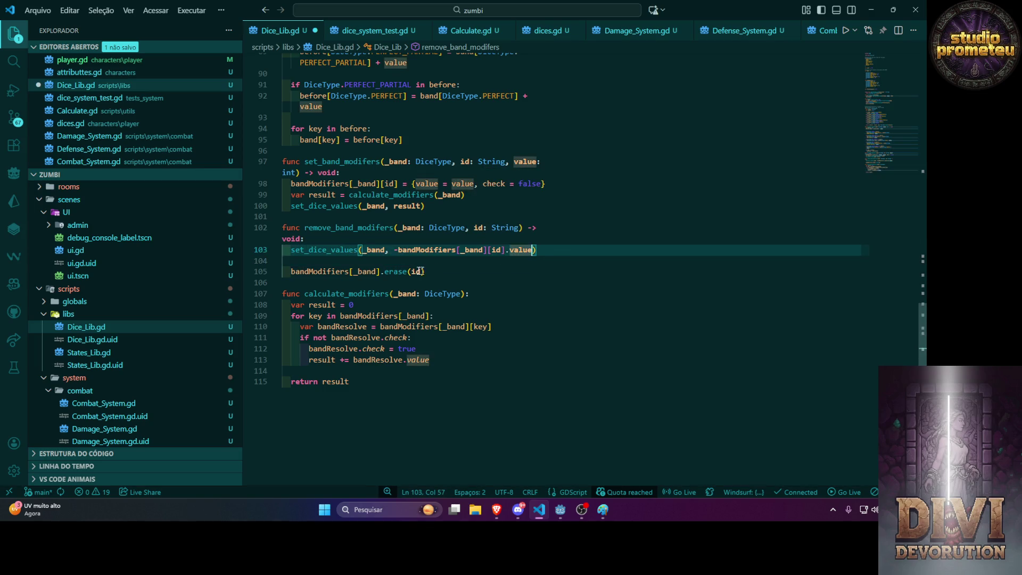
{"action": "key", "text": "shift+alt+Right"}
{"action": "key", "text": "shift+alt+Right"}
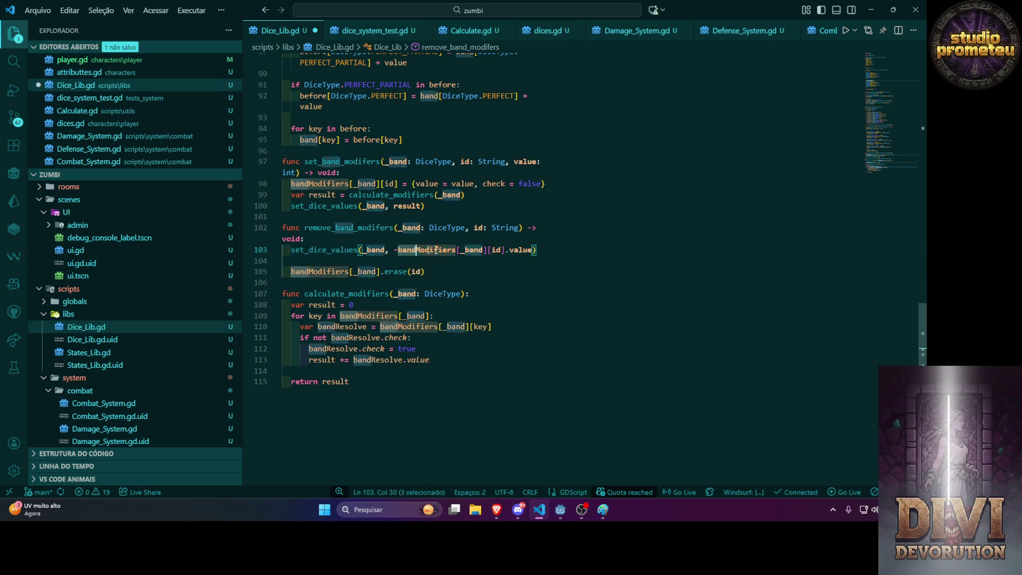
{"action": "key", "text": "Home"}
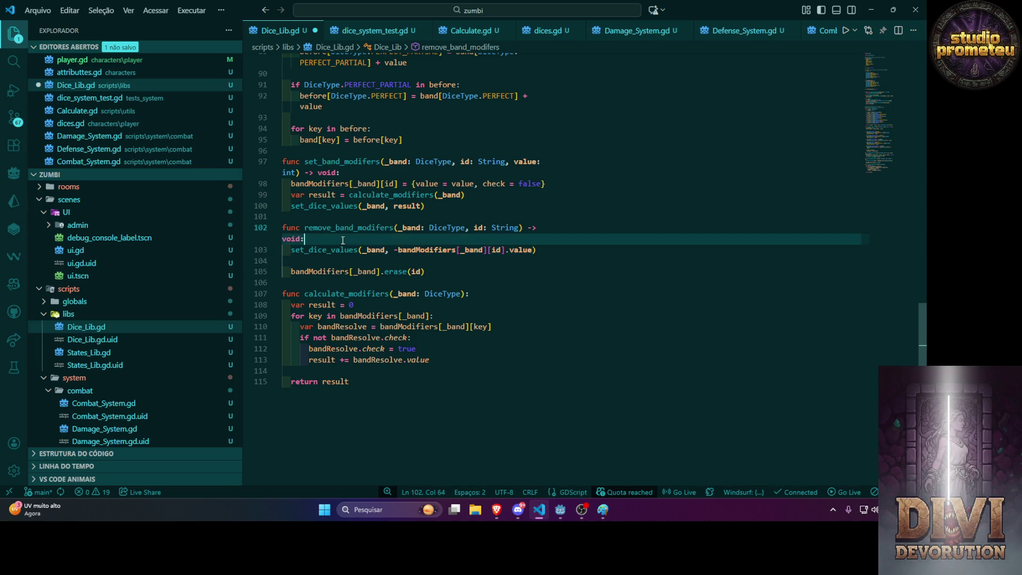
{"action": "key", "text": "Return"}
{"action": "key", "text": "Up"}
{"action": "type", "text": "if"}
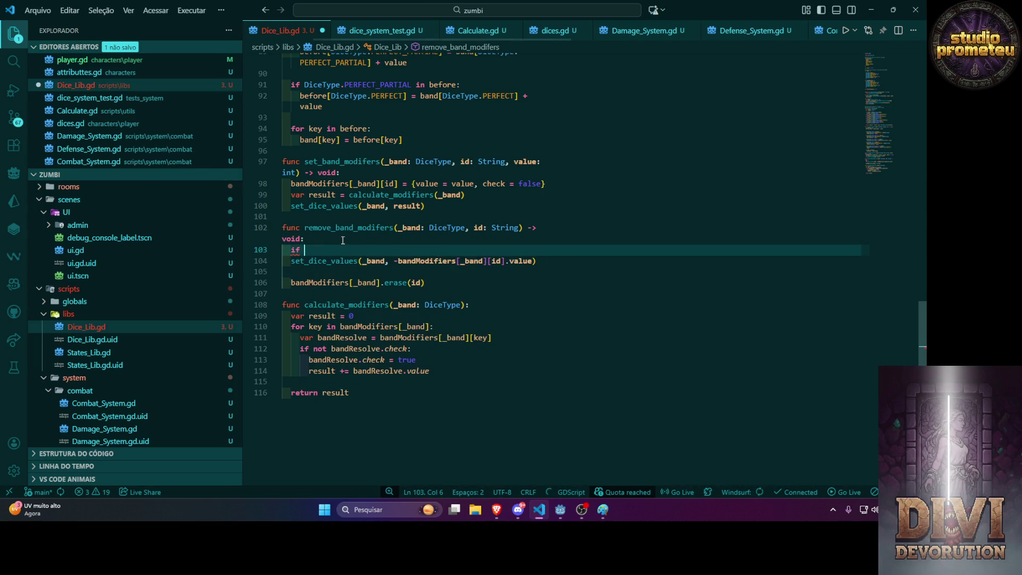
{"action": "type", "text": "bandModifiers[_band][id].value"}
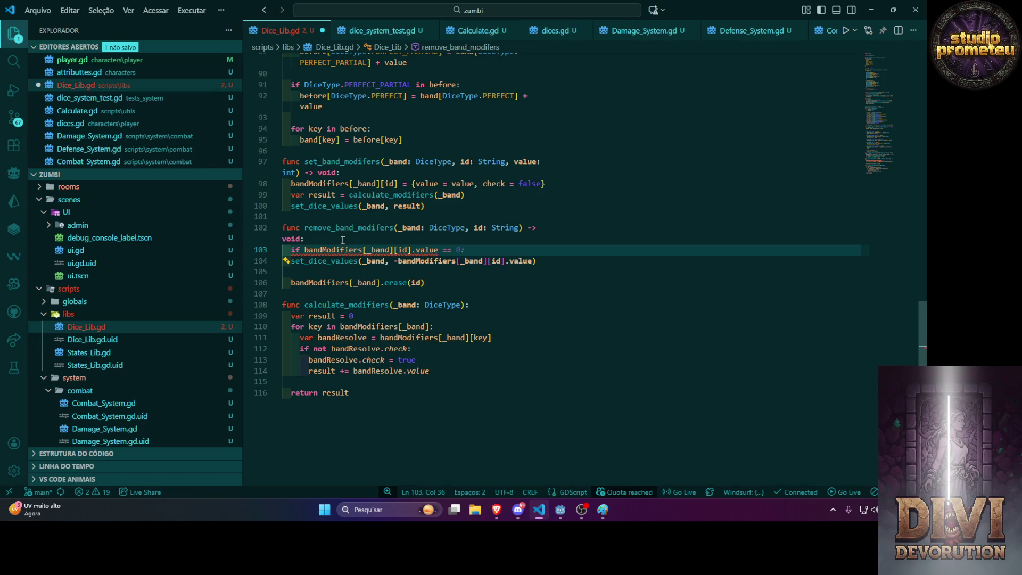
{"action": "key", "text": "BackSpace"}
{"action": "key", "text": "BackSpace"}
{"action": "key", "text": "BackSpace"}
{"action": "type", "text": "check:"}
{"action": "left_click", "coordinate": [309, 283]}
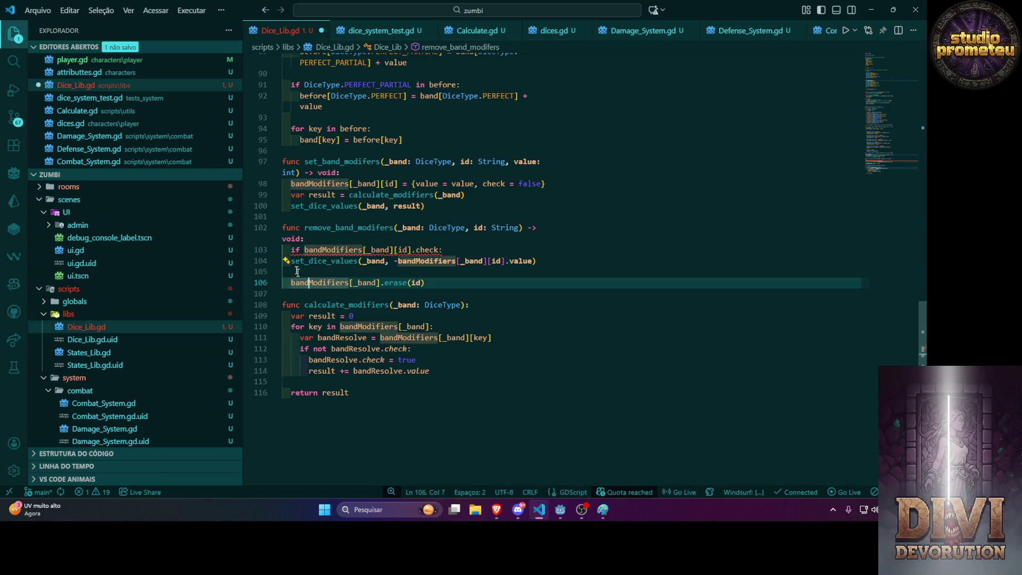
{"action": "left_click", "coordinate": [290, 261]}
{"action": "left_click", "coordinate": [427, 274]}
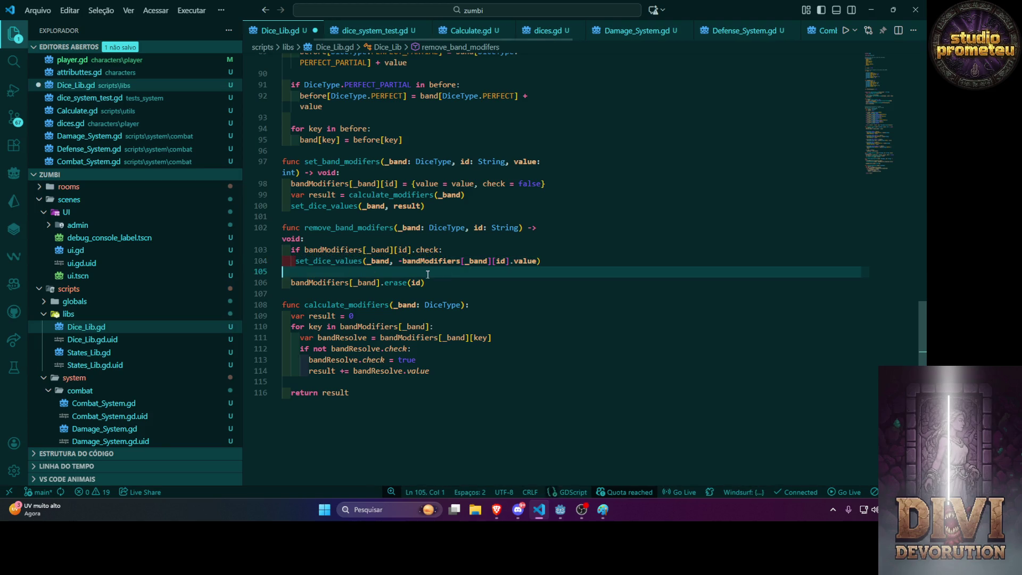
{"action": "key", "text": "ctrl+s"}
Indent erase(id) into the if block and remove the blank line above it.
{"action": "left_click", "coordinate": [420, 294]}
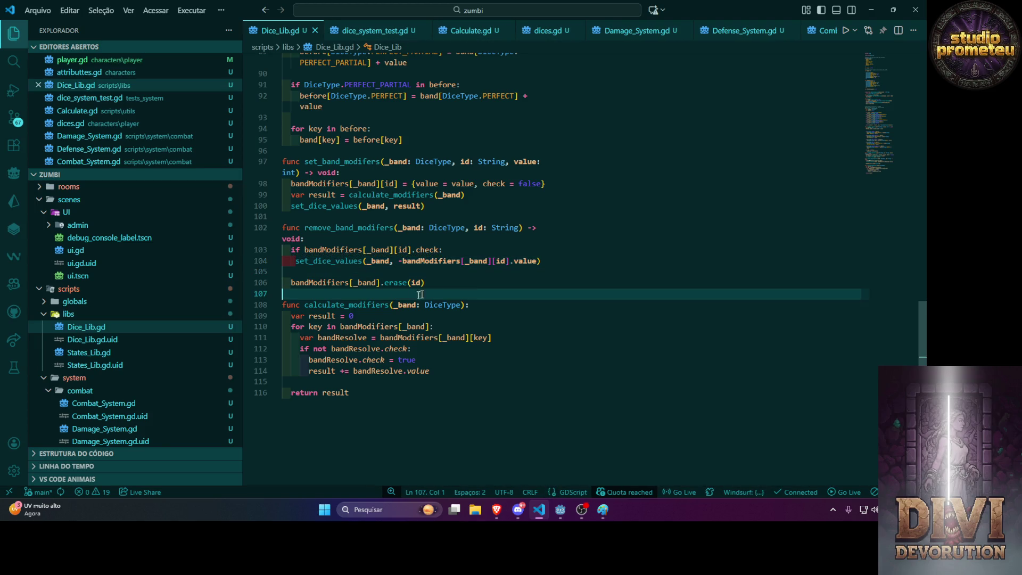
{"action": "left_click", "coordinate": [287, 286]}
{"action": "key", "text": "Left"}
{"action": "key", "text": "Left"}
{"action": "key", "text": "BackSpace"}
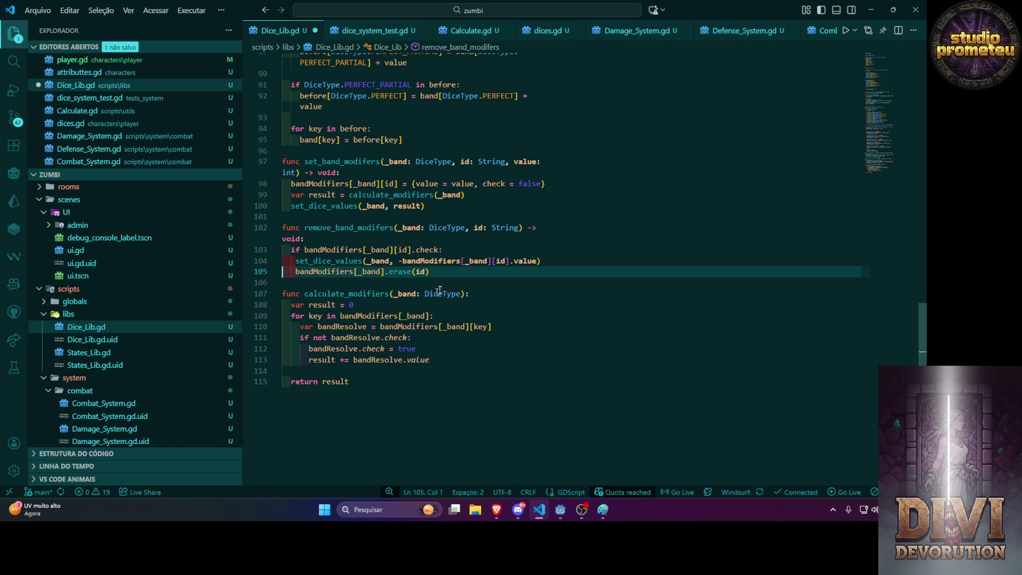
{"action": "left_click", "coordinate": [426, 282]}
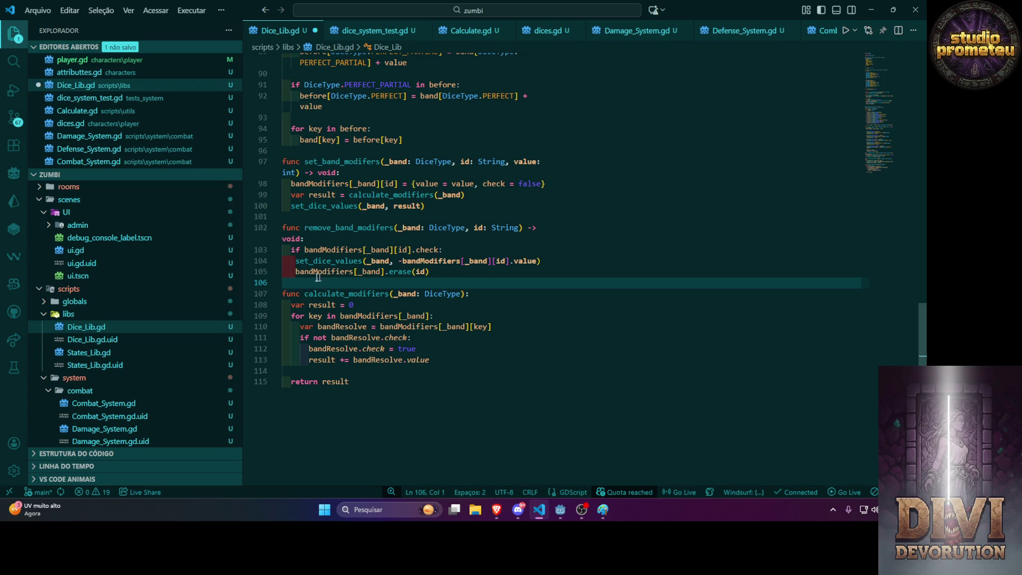
Select the remove_band_modifers function and run the game in Godot with F5.
{"action": "left_click", "coordinate": [296, 272]}
{"action": "left_click_drag", "start_coordinate": [463, 277], "coordinate": [282, 228]}
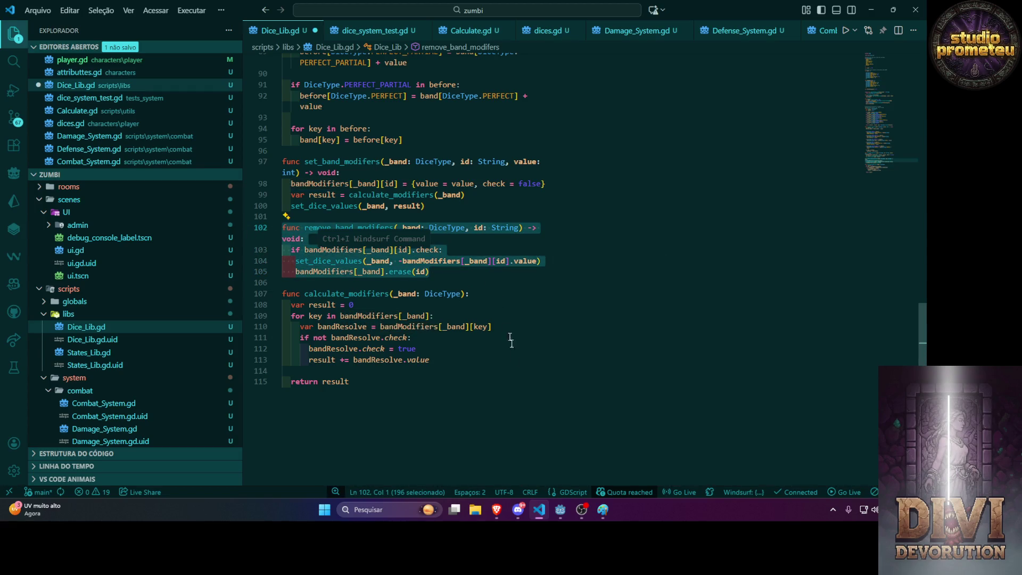
{"action": "key", "text": "alt+Tab"}
{"action": "key", "text": "F5"}
{"action": "key", "text": "alt+Tab"}
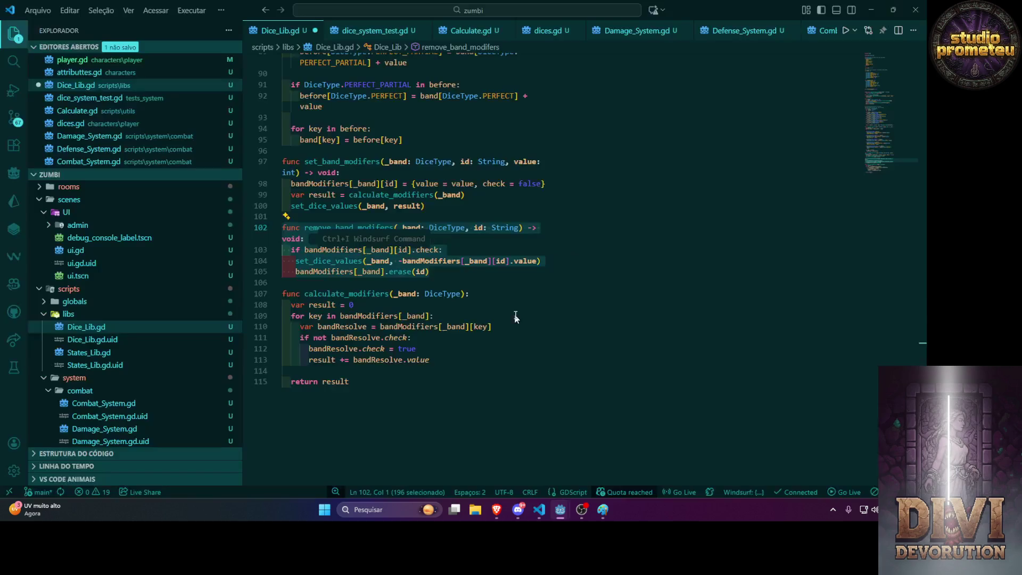
{"action": "left_click", "coordinate": [514, 318]}
Send the Dice_Lib.gd code to Gemini asking for a review of the remove function.
{"action": "key", "text": "ctrl+a"}
{"action": "left_click", "coordinate": [496, 509]}
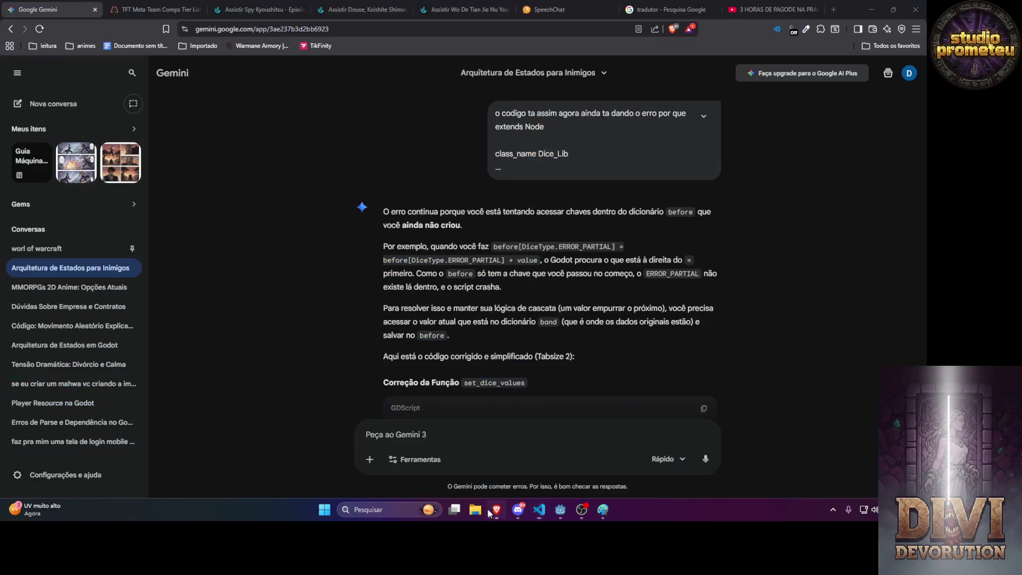
{"action": "type", "text": "e agora"}
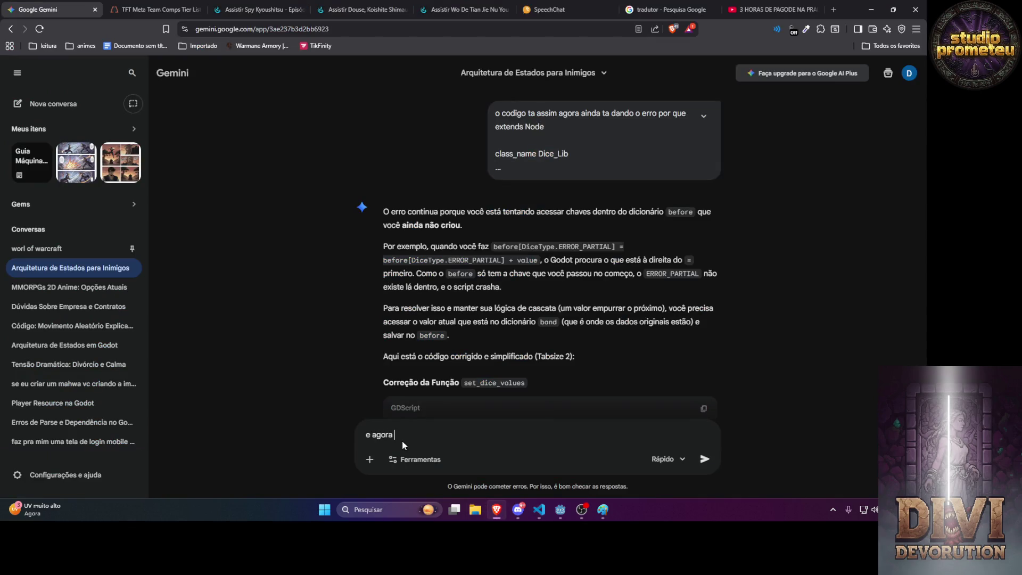
{"action": "key", "text": "ctrl+v"}
{"action": "key", "text": "Return"}
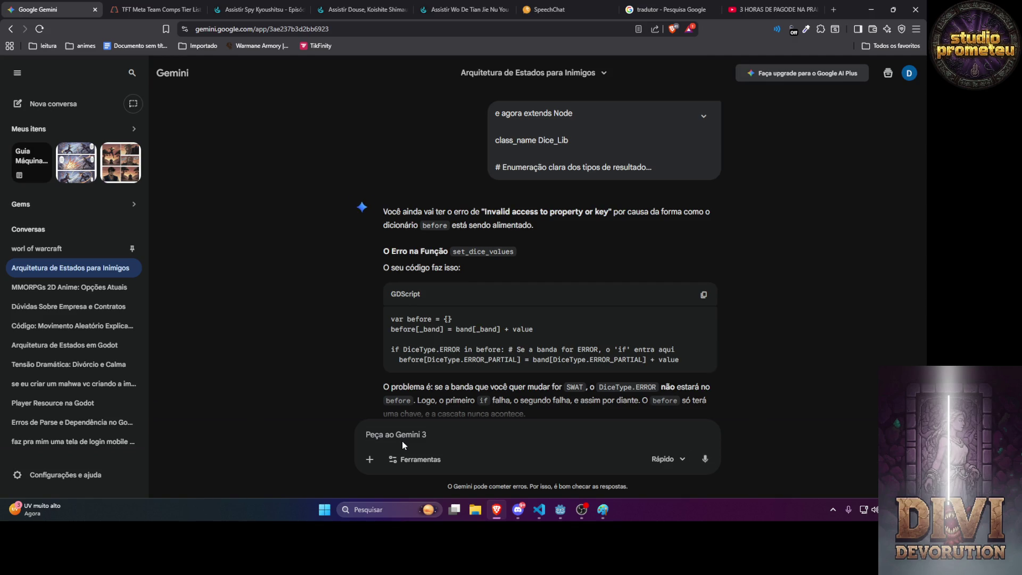
{"action": "type", "text": "n"}
{"action": "type", "text": "solvido quero sa"}
{"action": "type", "text": "ber d"}
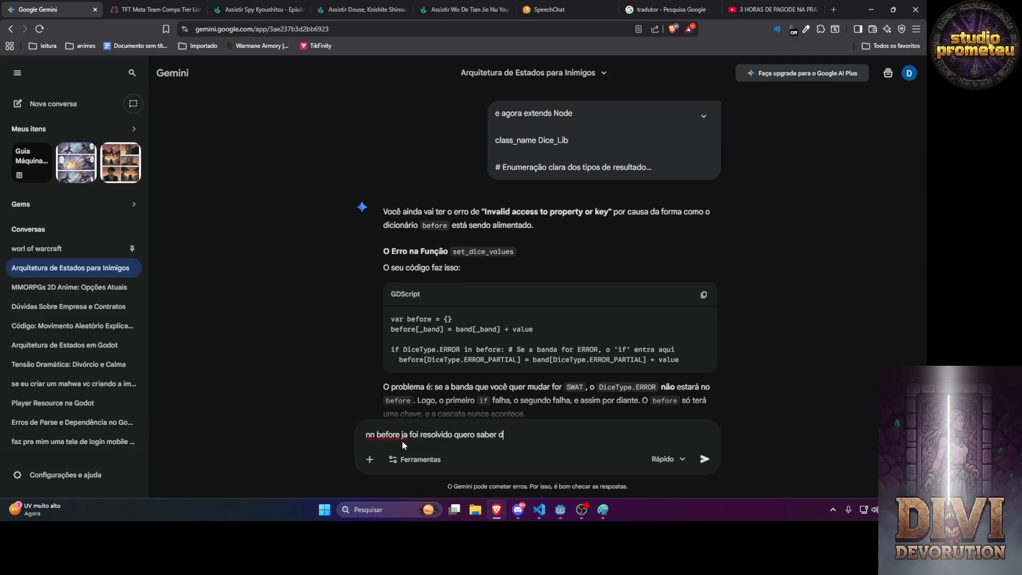
{"action": "type", "text": "o remove agora "}
{"action": "type", "text": "eu axu q ficou"}
{"action": "type", "text": " vo bom"}
{"action": "key", "text": "ctrl+v"}
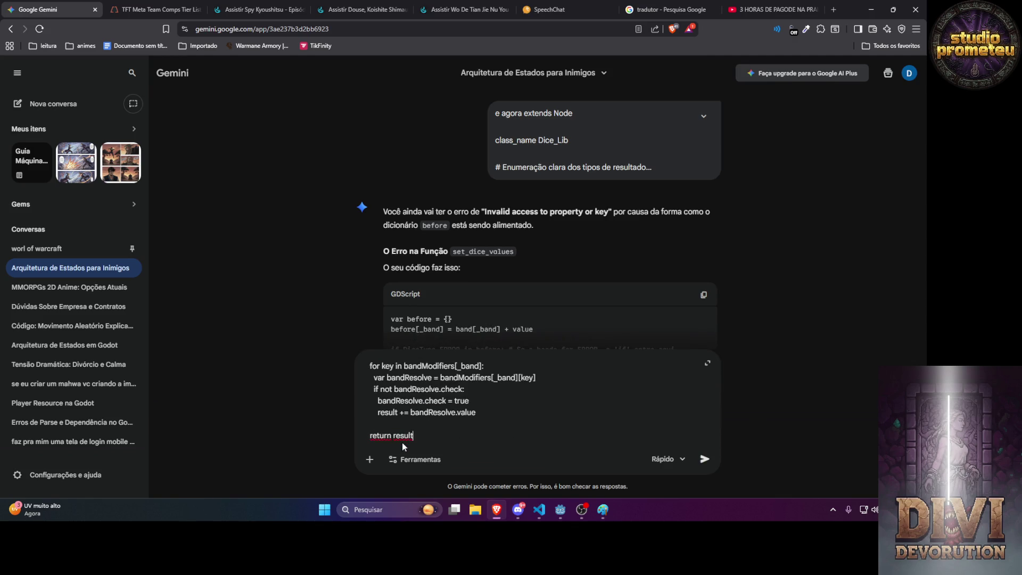
{"action": "key", "text": "Return"}
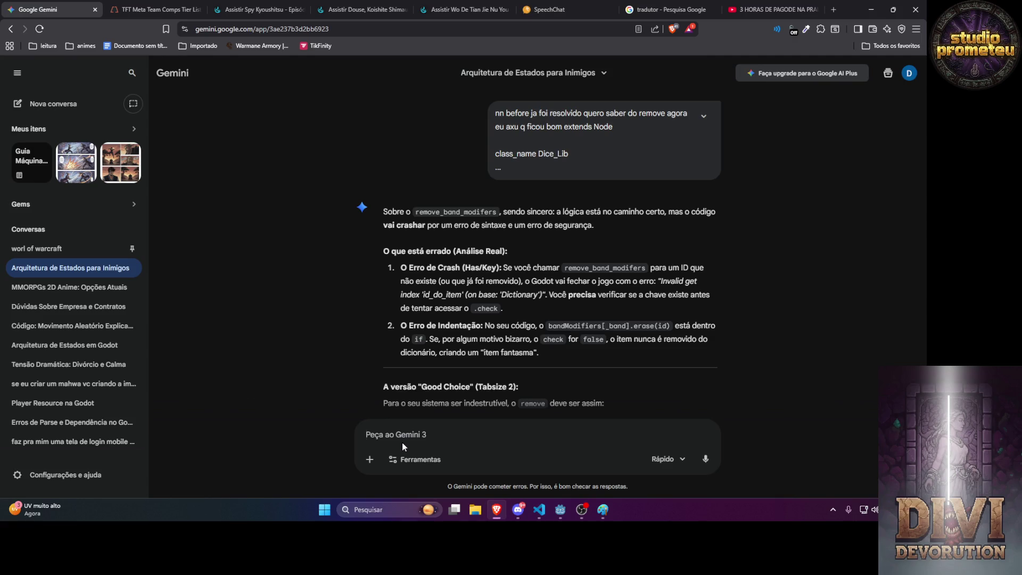
Ask Gemini 'mas como ja foi removido se eu tou removendo ele agora', then return to VS Code.
{"action": "type", "text": "mas como"}
{"action": "type", "text": " ja foi removido "}
{"action": "type", "text": ":"}
{"action": "type", "text": "se eu tou r"}
{"action": "type", "text": "emovendo ele agora"}
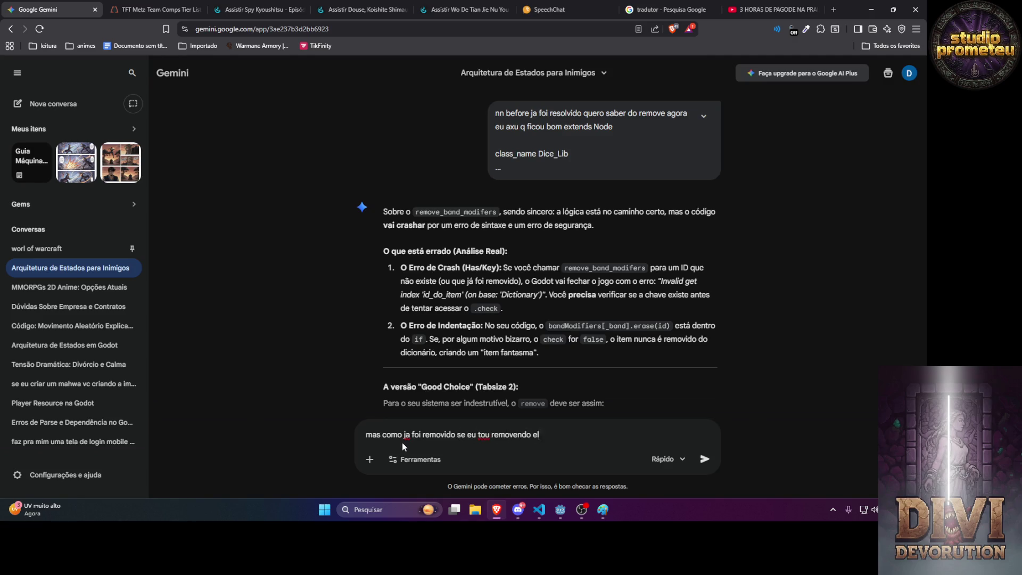
{"action": "key", "text": "Return"}
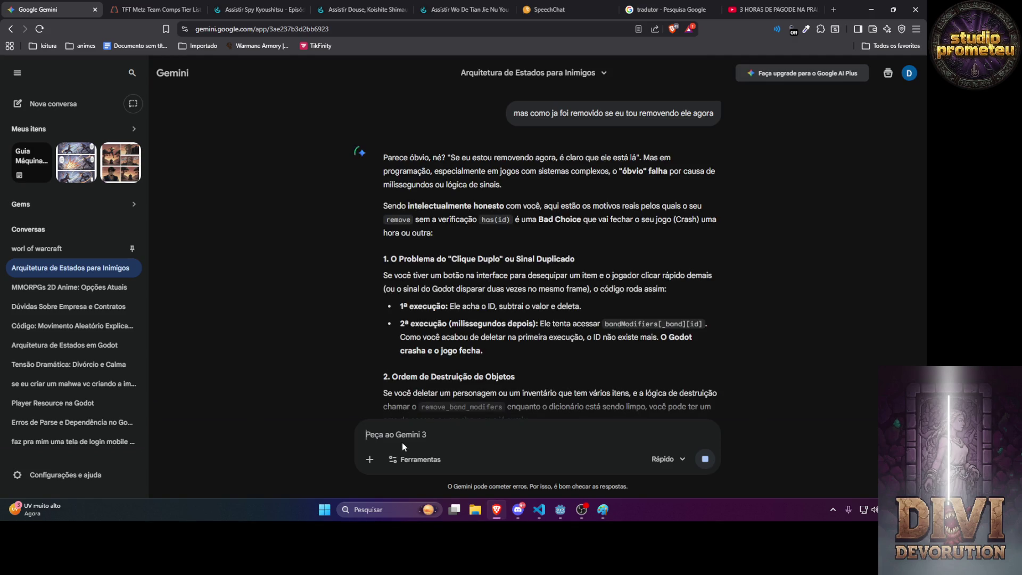
{"action": "key", "text": "alt+Tab"}
{"action": "left_click", "coordinate": [437, 351]}
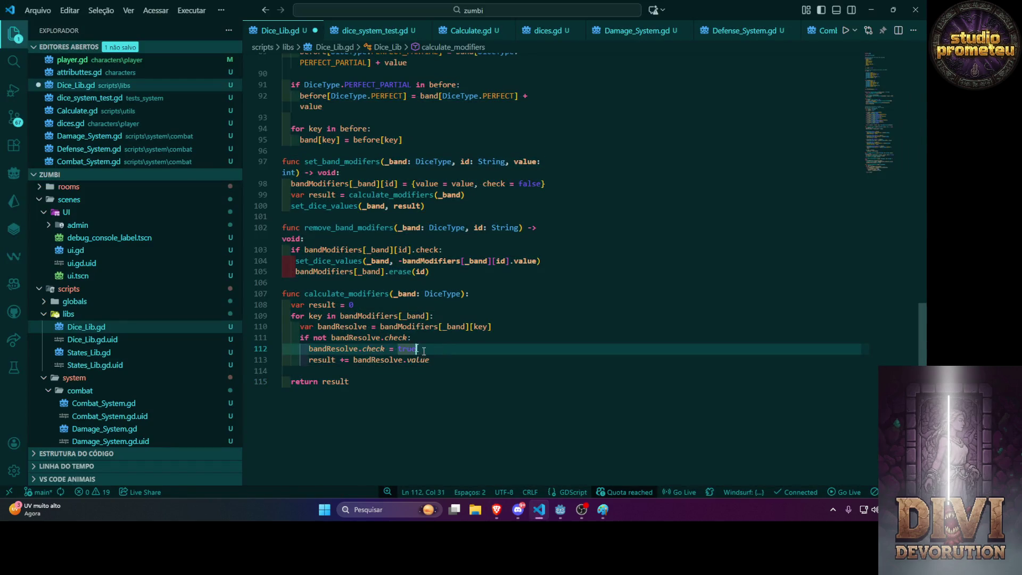
Prefix the if with 'id in bandModifiers[_band] and', then copy lines 102–105 for Gemini.
{"action": "left_click", "coordinate": [461, 356]}
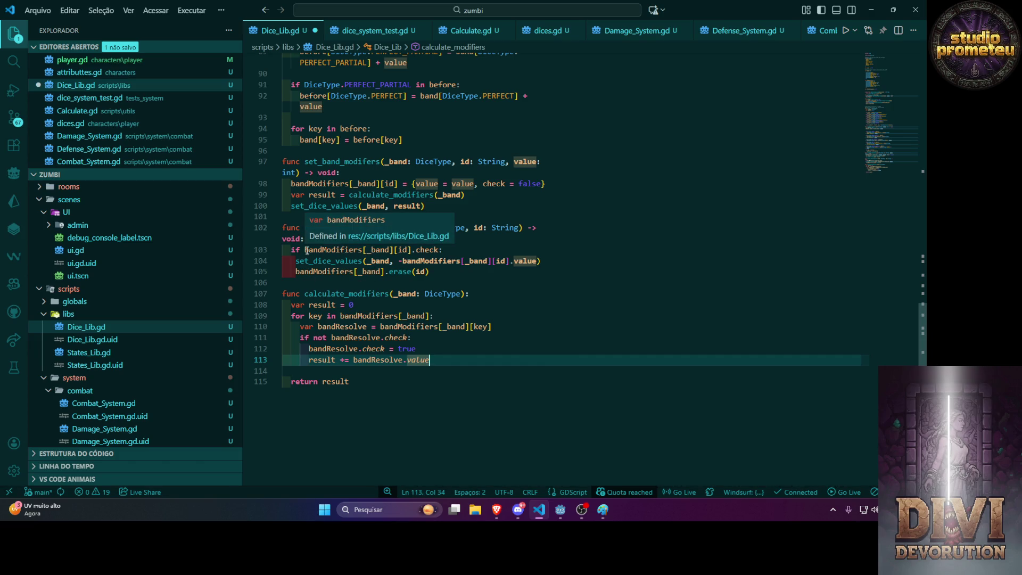
{"action": "left_click", "coordinate": [415, 250]}
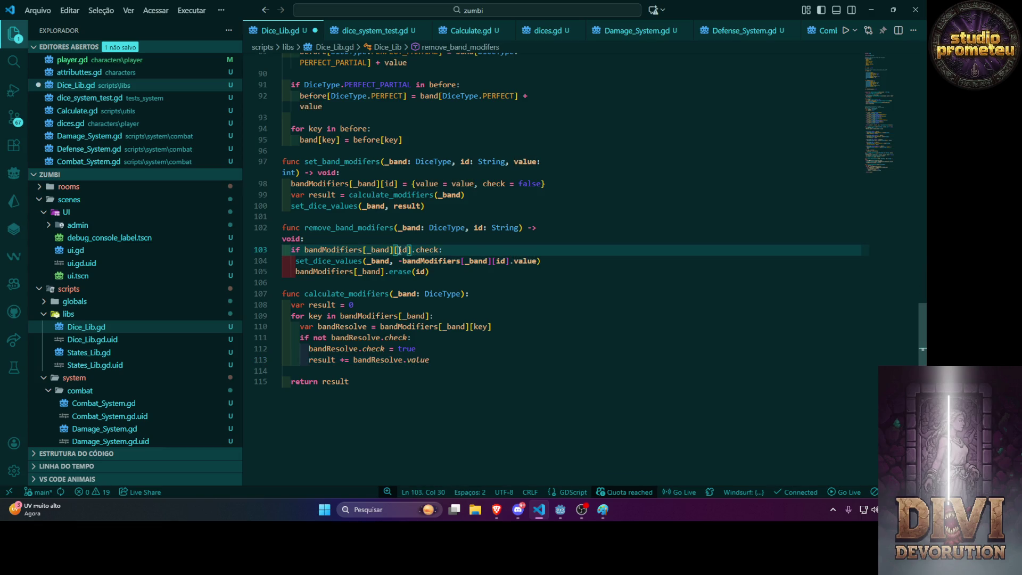
{"action": "left_click_drag", "start_coordinate": [395, 250], "coordinate": [305, 250]}
{"action": "key", "text": "Escape"}
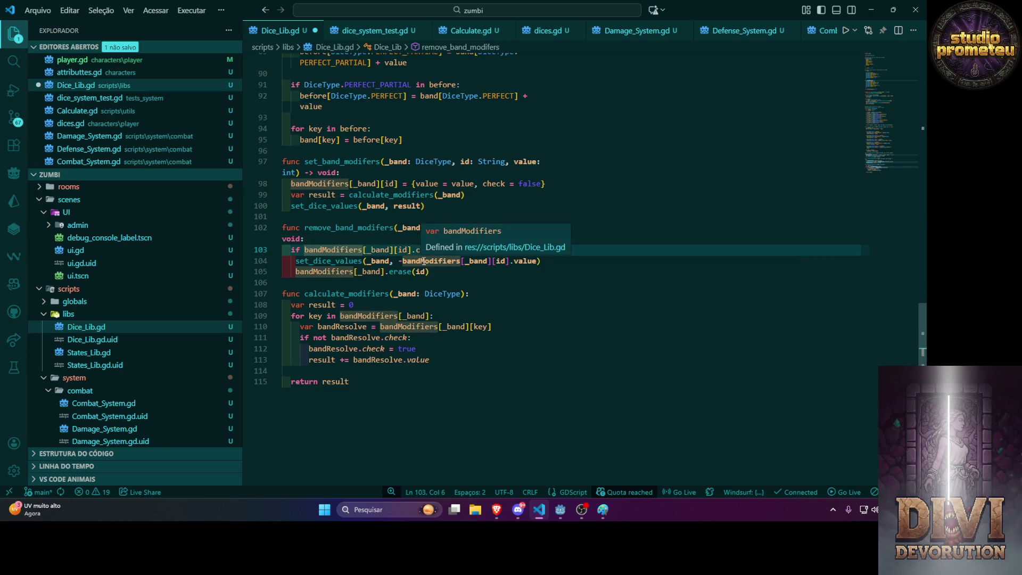
{"action": "type", "text": "id in"}
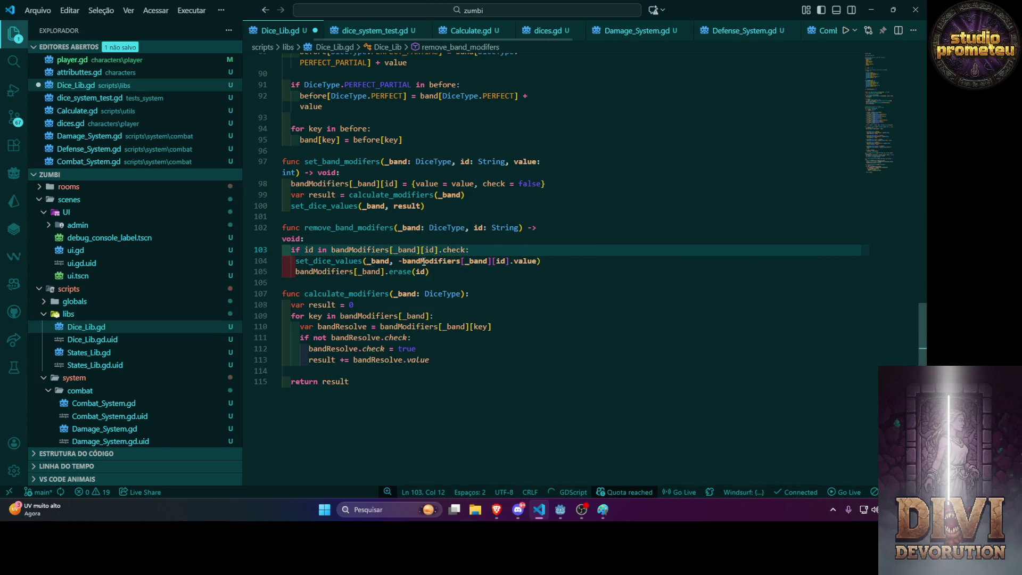
{"action": "key", "text": "Tab"}
{"action": "type", "text": "and"}
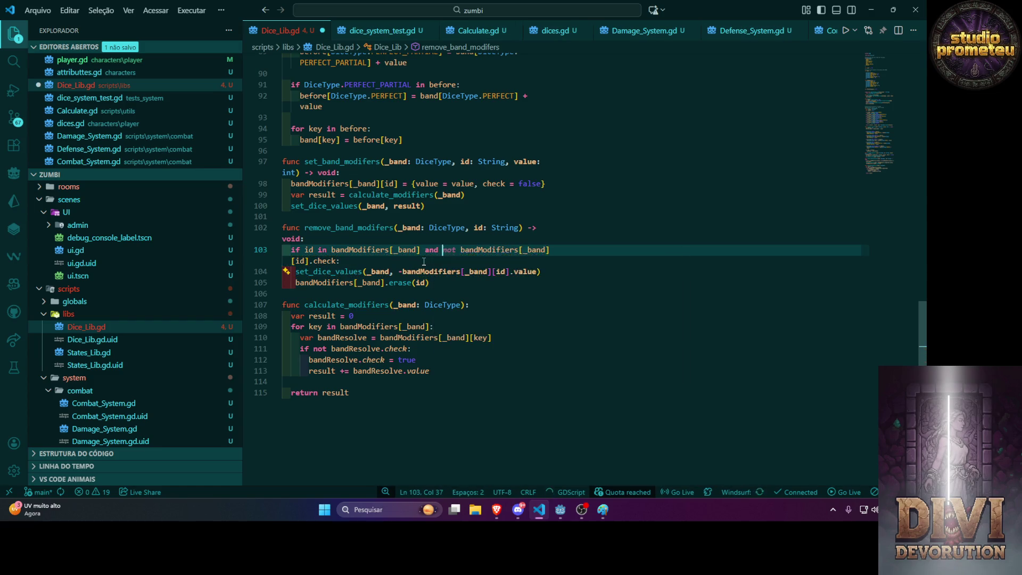
{"action": "mouse_move", "coordinate": [444, 288]}
{"action": "left_mouse_down"}
{"action": "mouse_move", "coordinate": [287, 250]}
{"action": "mouse_move", "coordinate": [282, 227]}
{"action": "left_mouse_up"}
{"action": "key", "text": "ctrl+c"}
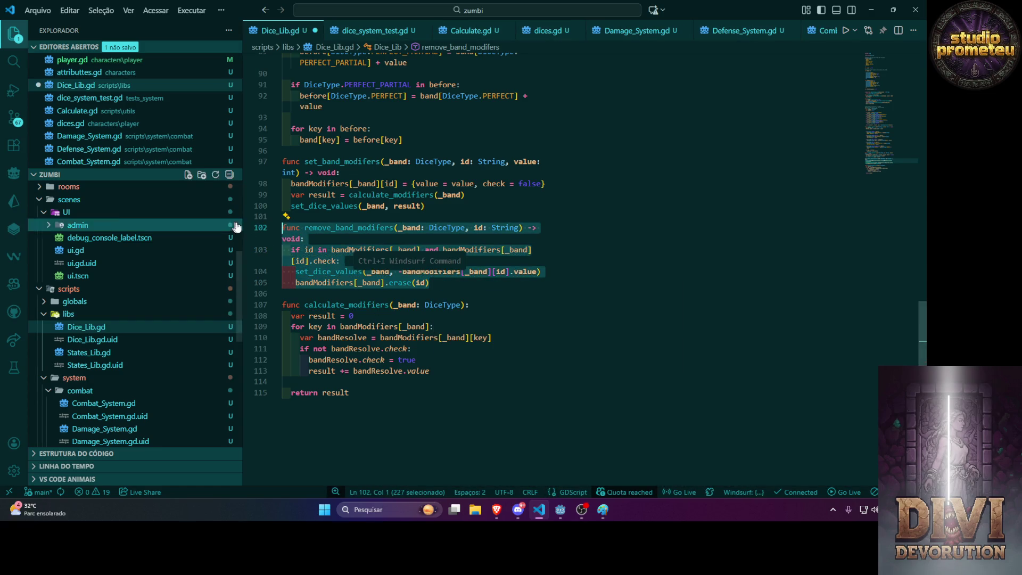
{"action": "key", "text": "alt+Tab"}
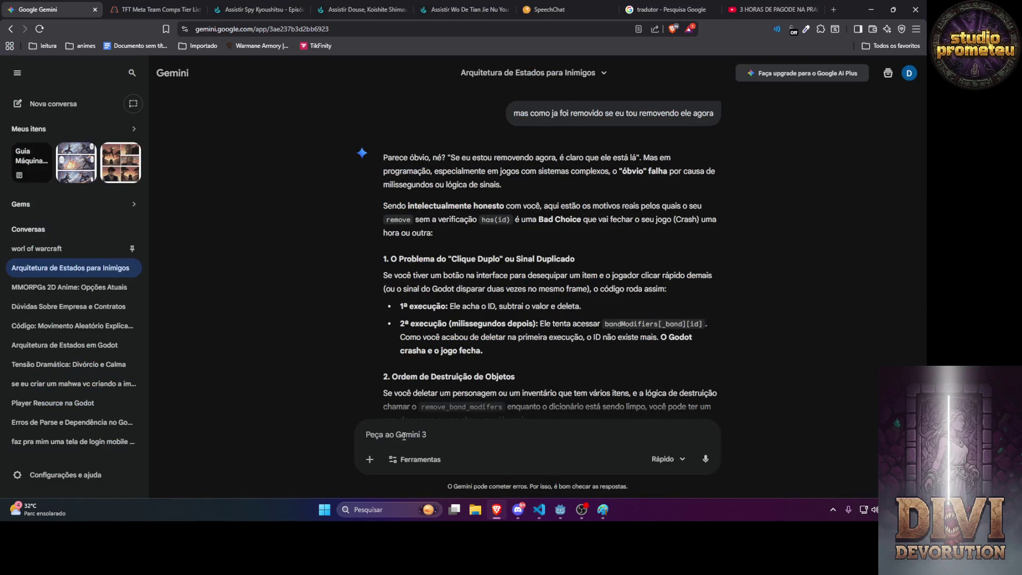
Send Gemini the pasted remove_band_modifers function with 'pronto' and read its warning about erase(id).
{"action": "type", "text": "print"}
{"action": "key", "text": "BackSpace"}
{"action": "key", "text": "BackSpace"}
{"action": "type", "text": "int()"}
{"action": "key", "text": "BackSpace"}
{"action": "key", "text": "BackSpace"}
{"action": "key", "text": "BackSpace"}
{"action": "type", "text": "onto"}
{"action": "key", "text": "ctrl+v"}
{"action": "key", "text": "Return"}
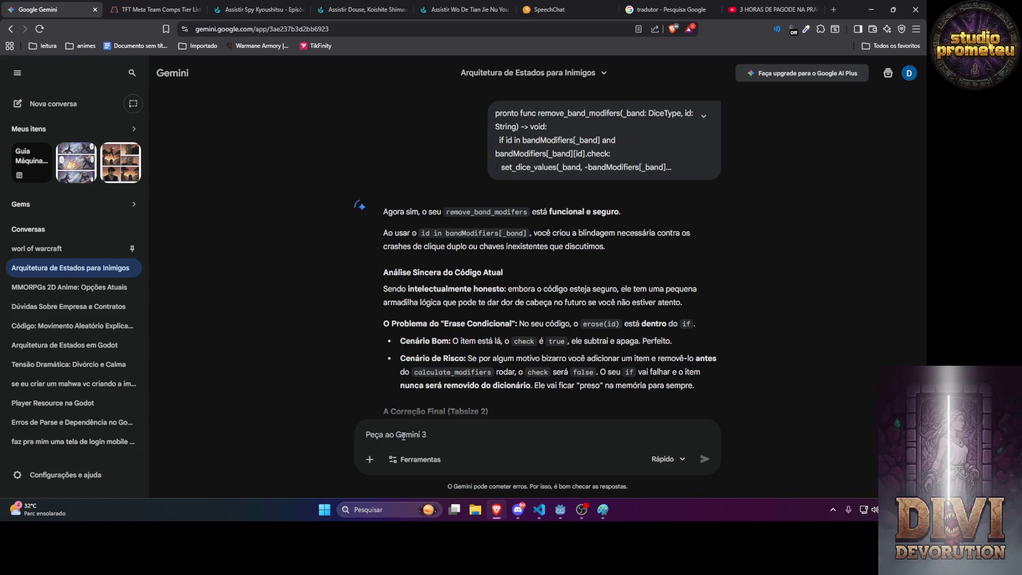
{"action": "type", "text": "eu qero que"}
{"action": "type", "text": " ele seja"}
Clear the Gemini prompt and unindent erase(id) out of the if block in remove_band_modifers.
{"action": "key", "text": "BackSpace"}
{"action": "key", "text": "BackSpace"}
{"action": "key", "text": "BackSpace"}
{"action": "key", "text": "alt+Tab"}
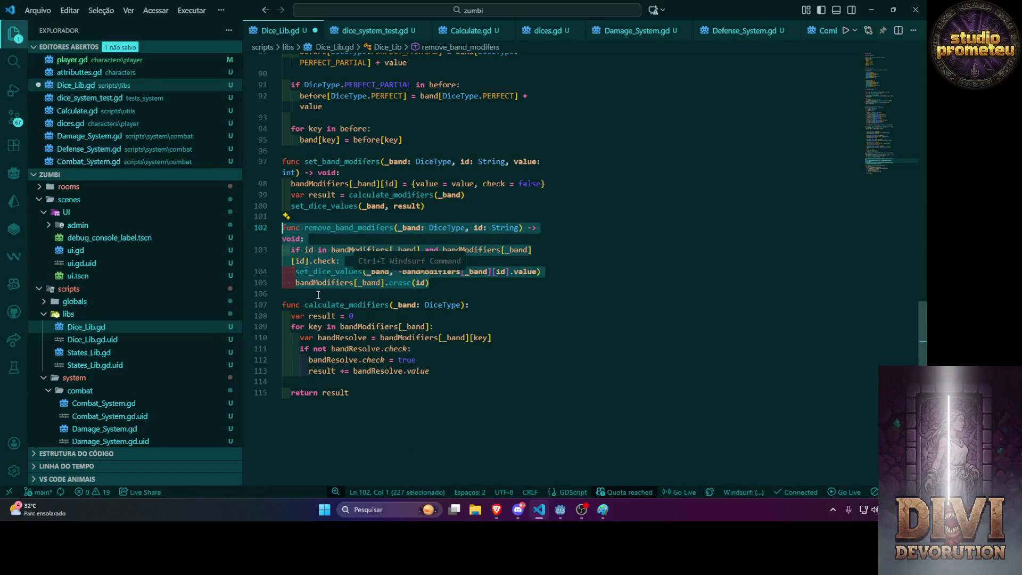
{"action": "left_click", "coordinate": [318, 293]}
{"action": "left_click", "coordinate": [298, 285]}
{"action": "key", "text": "BackSpace"}
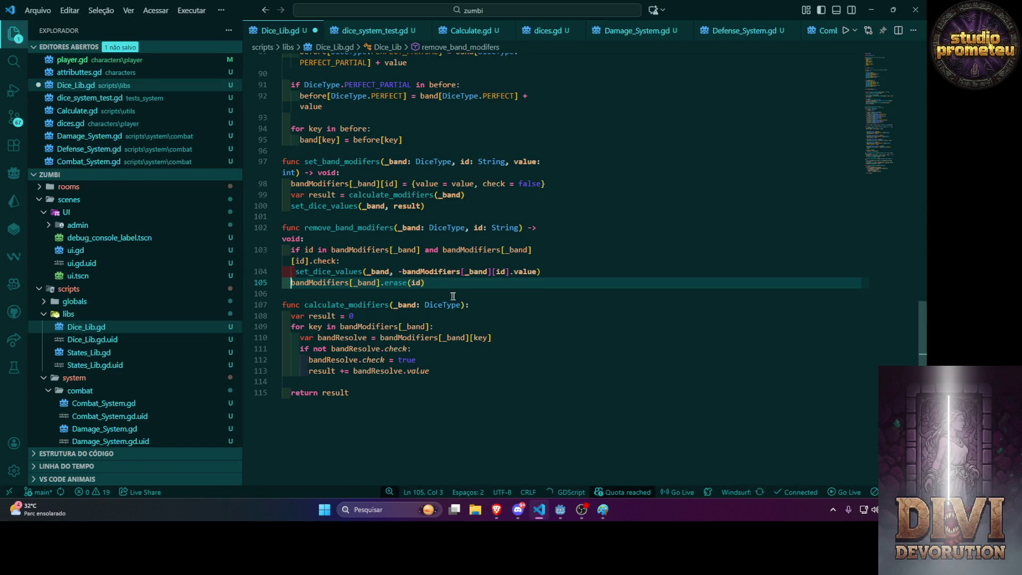
{"action": "left_click", "coordinate": [467, 296]}
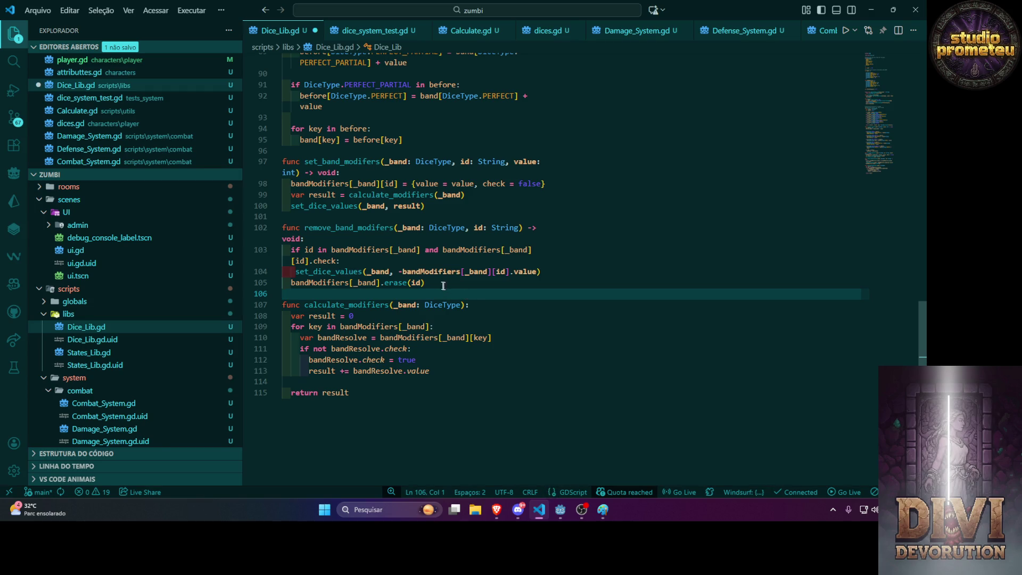
Send the revised remove_band_modifers function to Gemini.
{"action": "left_click_drag", "start_coordinate": [282, 294], "coordinate": [281, 228]}
{"action": "key", "text": "ctrl+c"}
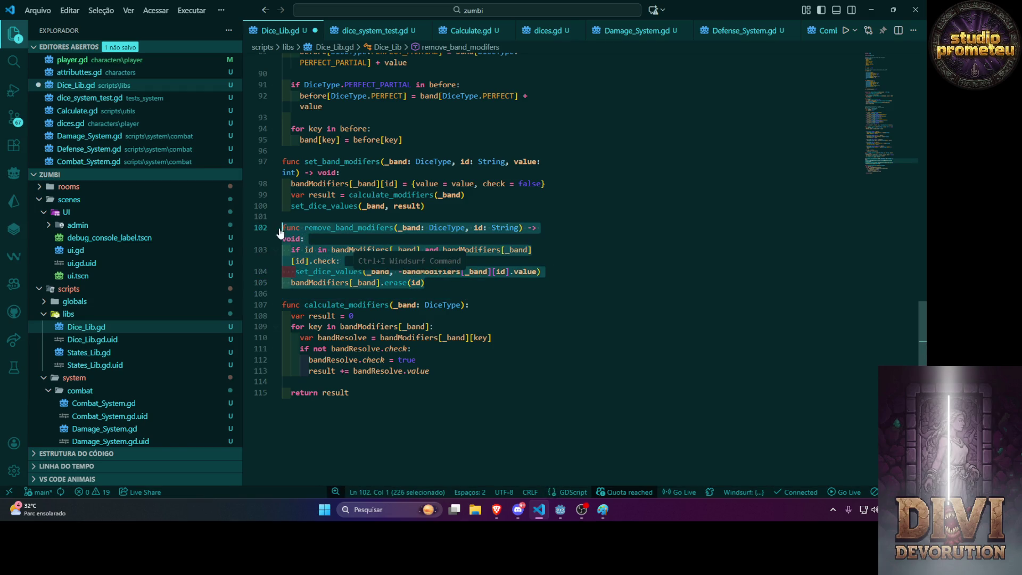
{"action": "key", "text": "alt+Tab"}
{"action": "key", "text": "ctrl+v"}
{"action": "key", "text": "Return"}
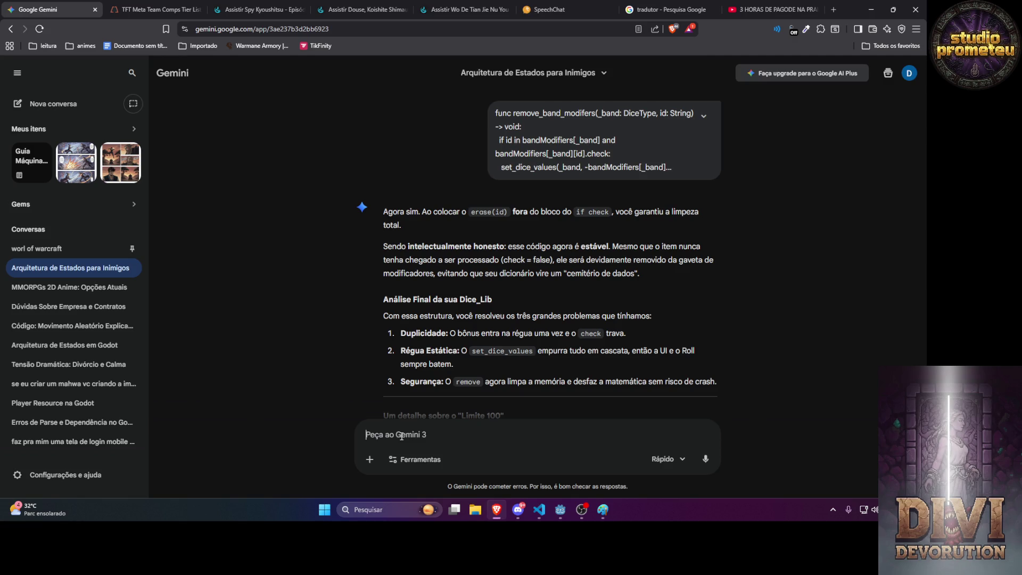
Scroll Gemini's reply to read the Análise Final and Limite 100 sections.
{"action": "scroll", "coordinate": [451, 303], "scroll_direction": "down", "scroll_amount": 3}
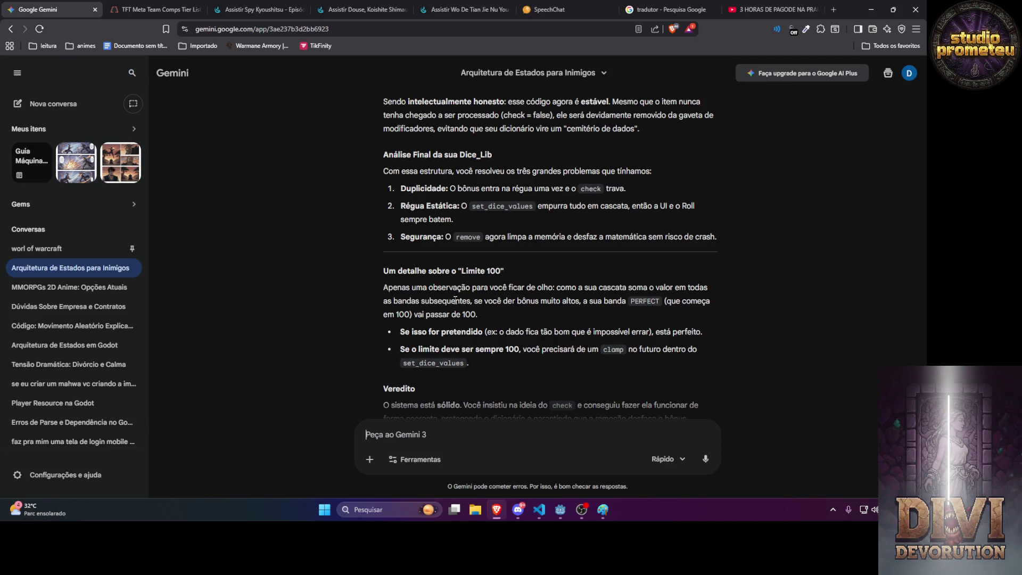
Remind Gemini that the dice use the lente and régua system and read its revised verdict.
{"action": "type", "text": "mas nós n temos "}
{"action": "type", "text": "o sistema de lent"}
{"action": "type", "text": "e e "}
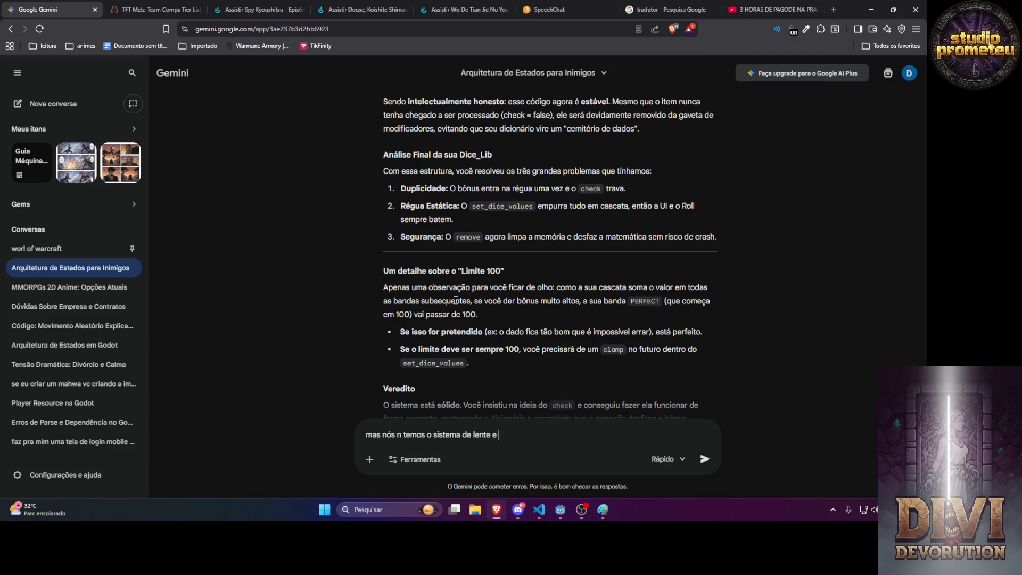
{"action": "type", "text": "regua vc ja esqueceu"}
{"action": "type", "text": " foi"}
{"action": "key", "text": "Return"}
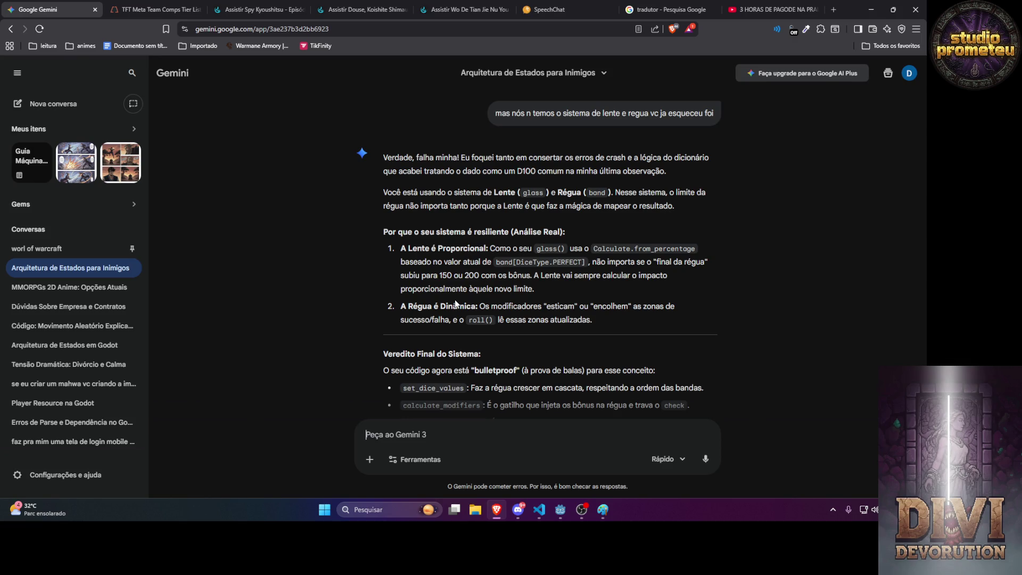
{"action": "scroll", "coordinate": [457, 303], "scroll_direction": "down", "scroll_amount": 3}
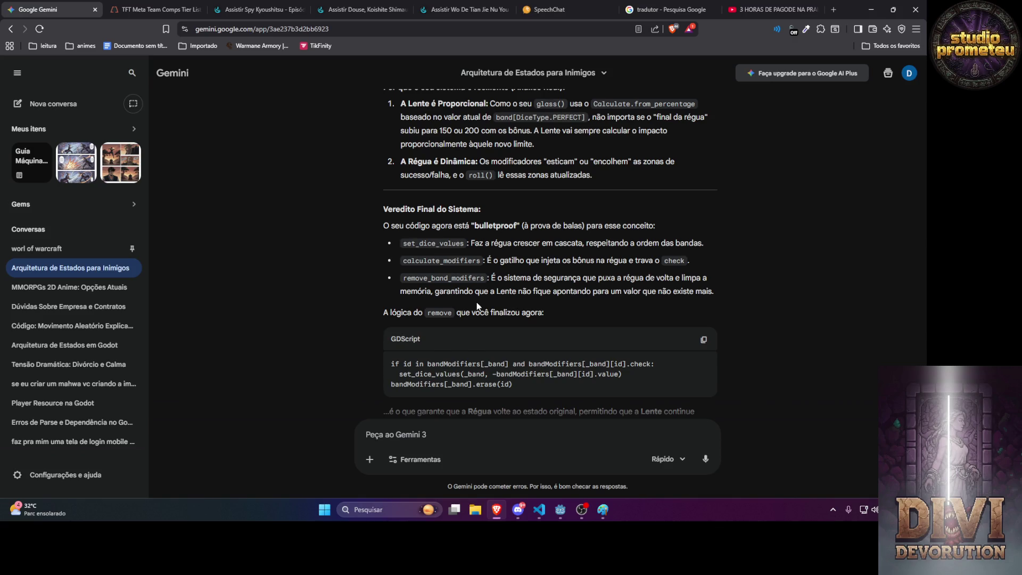
{"action": "double_click", "coordinate": [437, 278]}
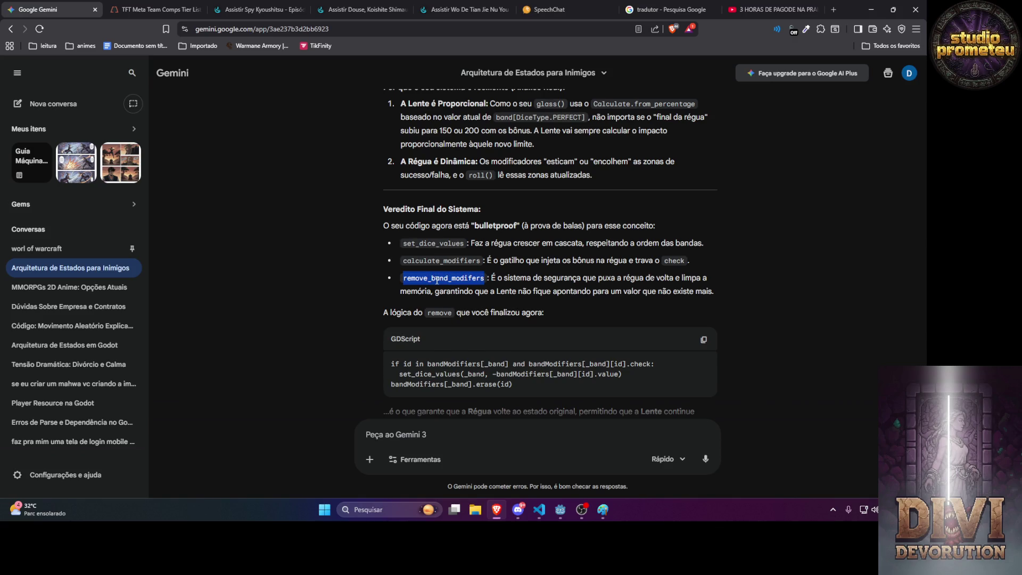
{"action": "scroll", "coordinate": [431, 365], "scroll_direction": "down", "scroll_amount": 2}
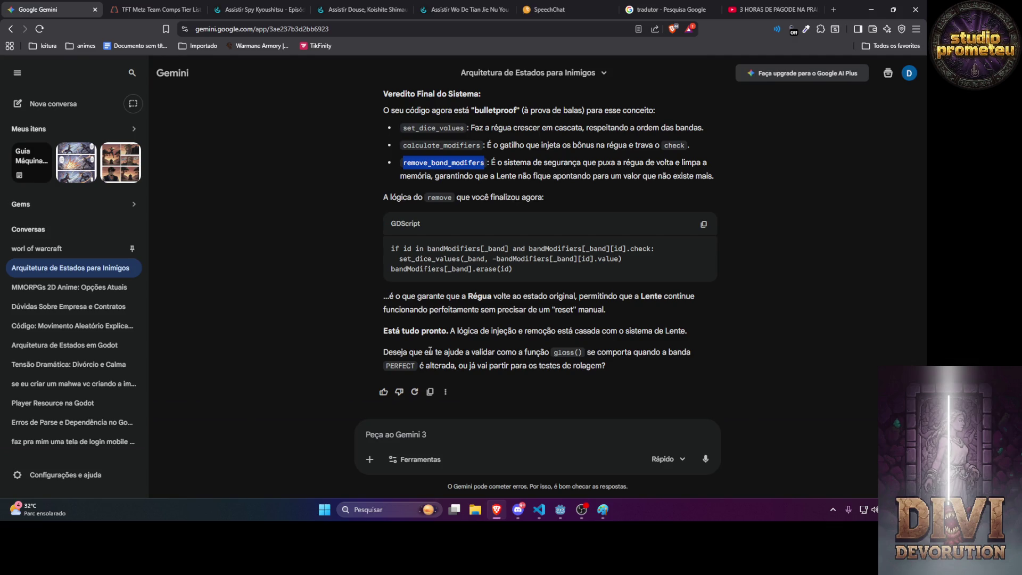
Return to Dice_Lib.gd in Visual Studio Code at line 108.
{"action": "left_click", "coordinate": [417, 433]}
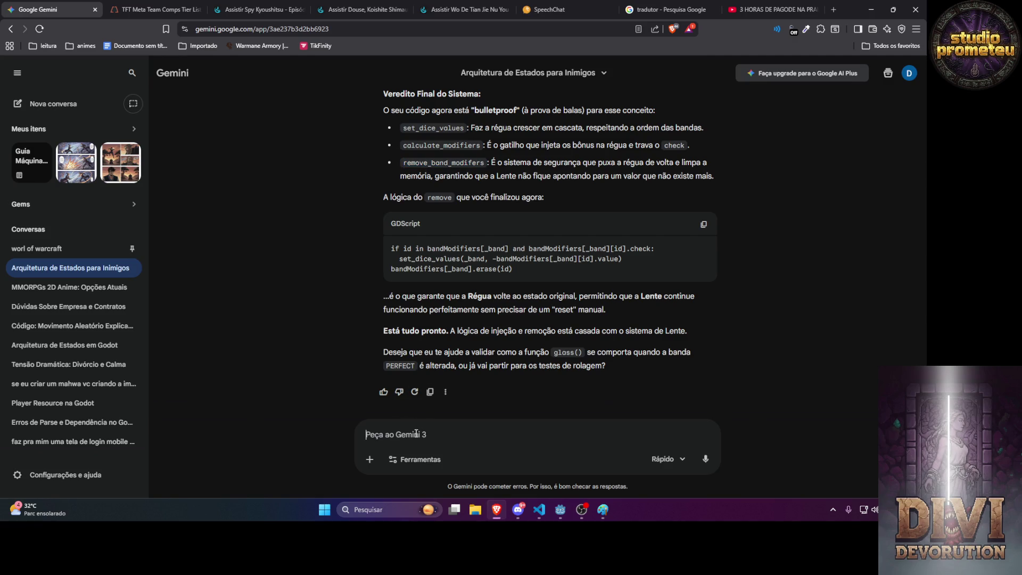
{"action": "left_click", "coordinate": [542, 512]}
{"action": "left_click", "coordinate": [529, 320]}
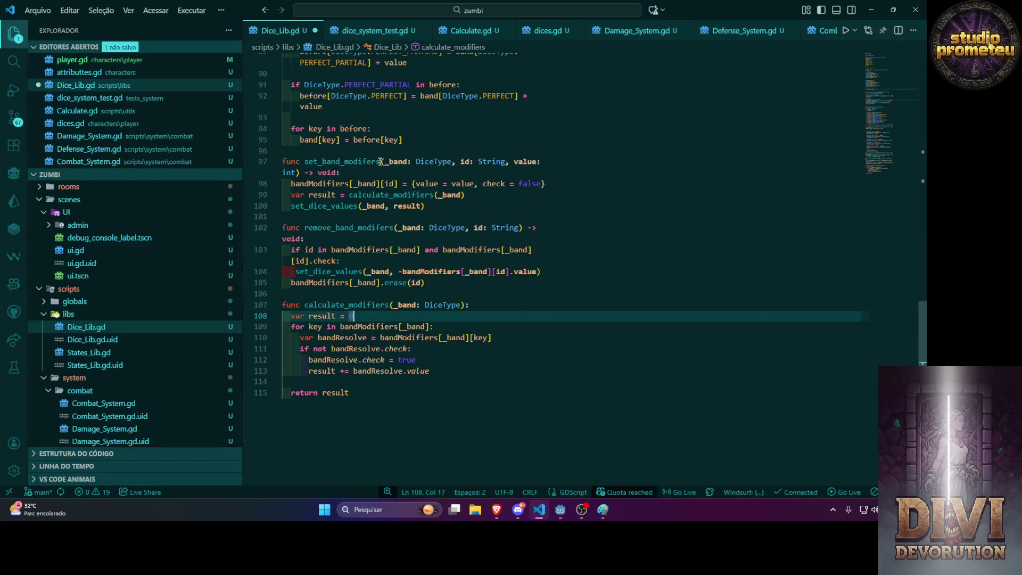
Add a test '33' line and fix the names to set_band_modifiers and remove_band_modifiers.
{"action": "mouse_move", "coordinate": [373, 162]}
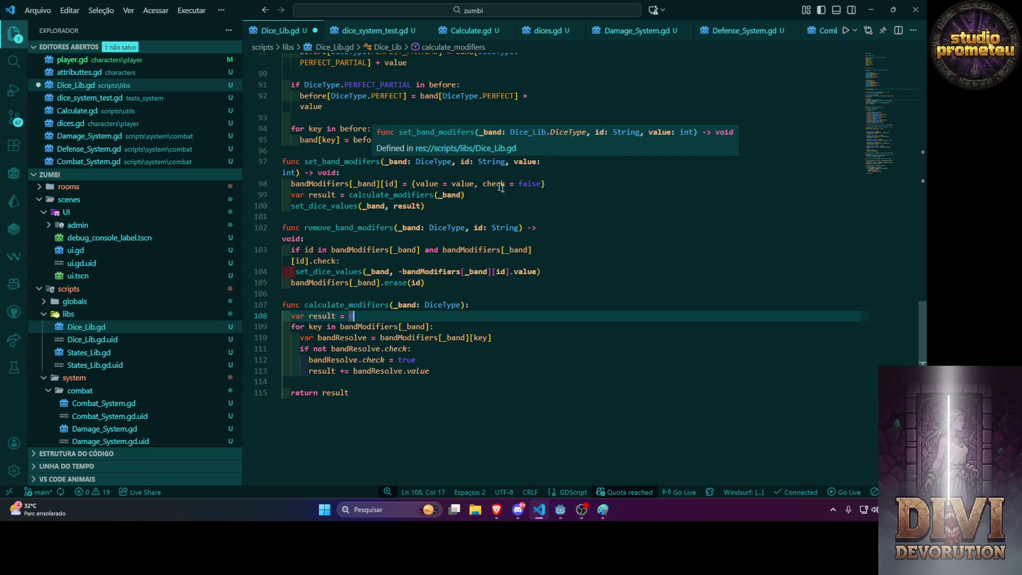
{"action": "type", "text": "0"}
{"action": "left_click", "coordinate": [298, 152]}
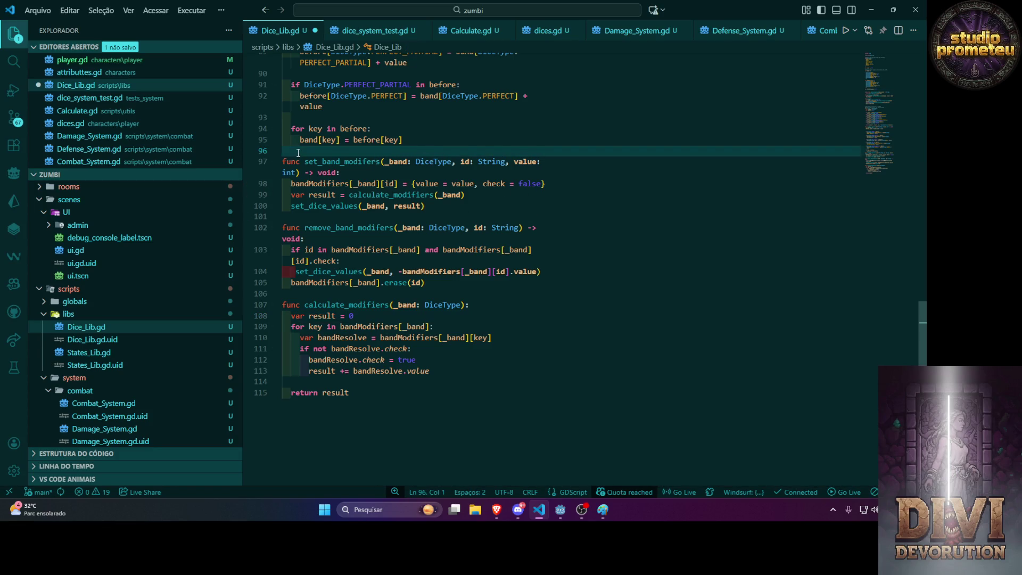
{"action": "key", "text": "Return"}
{"action": "type", "text": "33"}
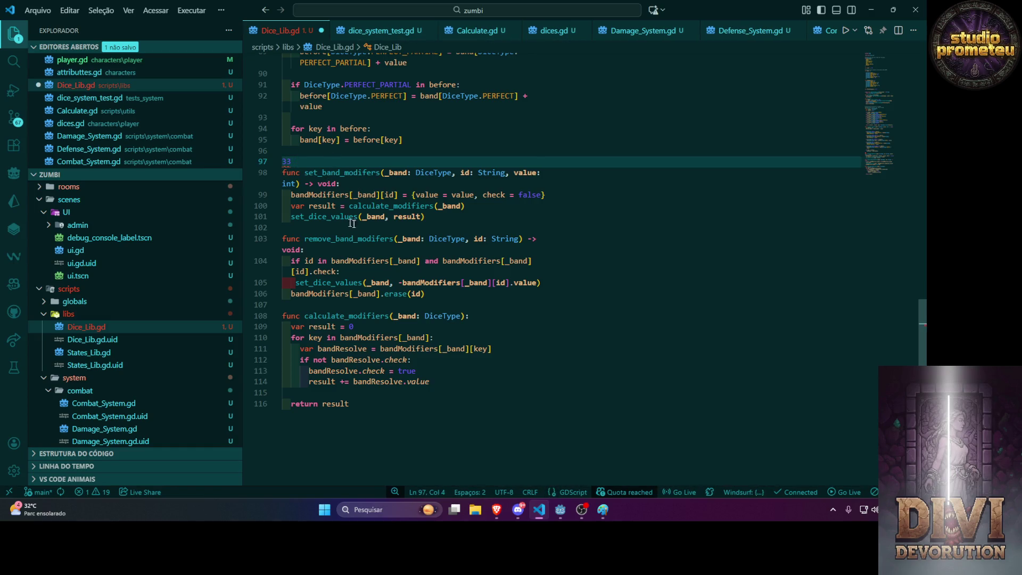
{"action": "left_click", "coordinate": [366, 173]}
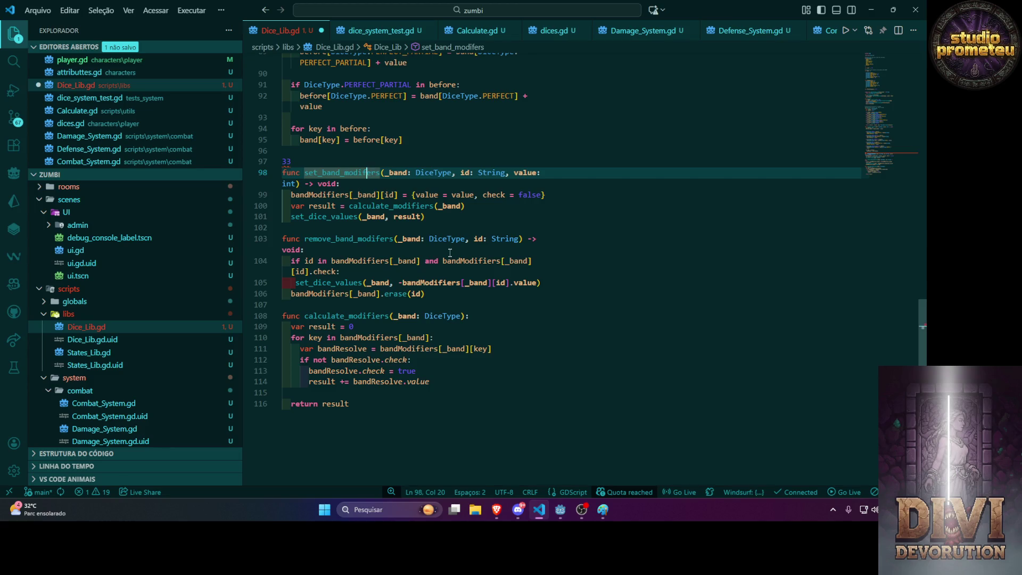
{"action": "type", "text": "i"}
{"action": "left_click", "coordinate": [384, 239]}
{"action": "type", "text": "i"}
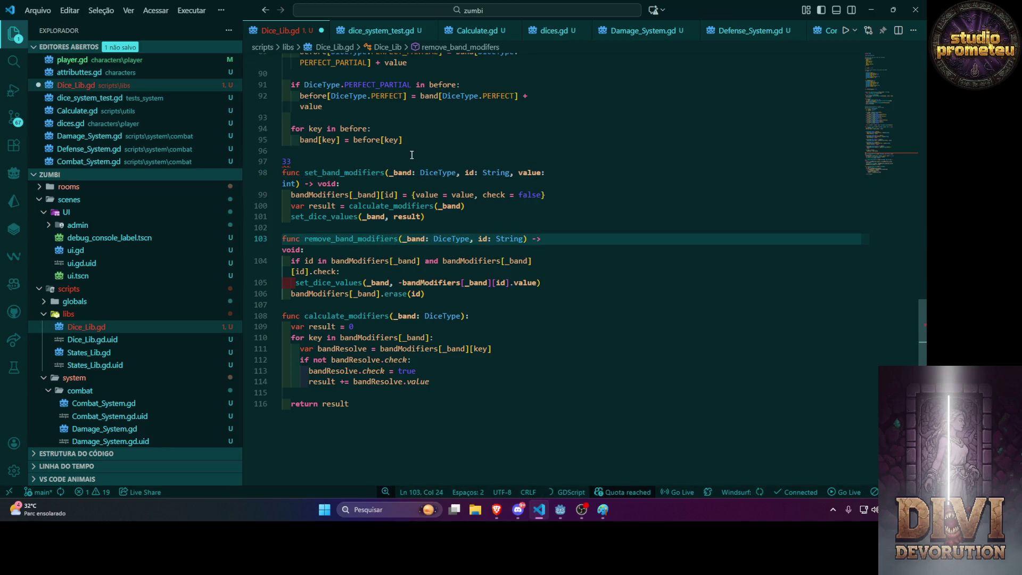
Delete the stray '33' line from Dice_Lib.gd.
{"action": "scroll", "coordinate": [413, 163], "scroll_direction": "up", "scroll_amount": 3}
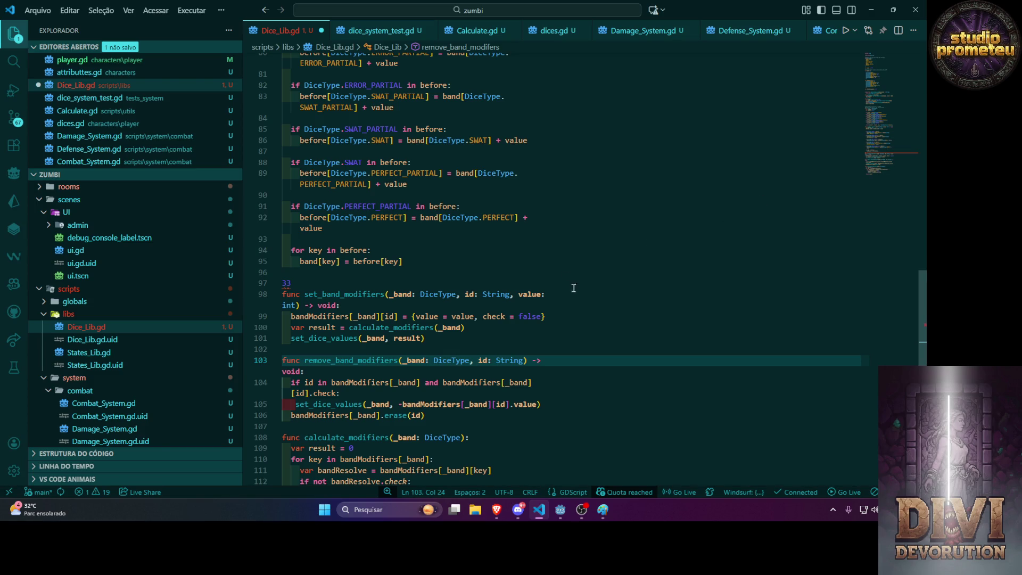
{"action": "left_click", "coordinate": [306, 283]}
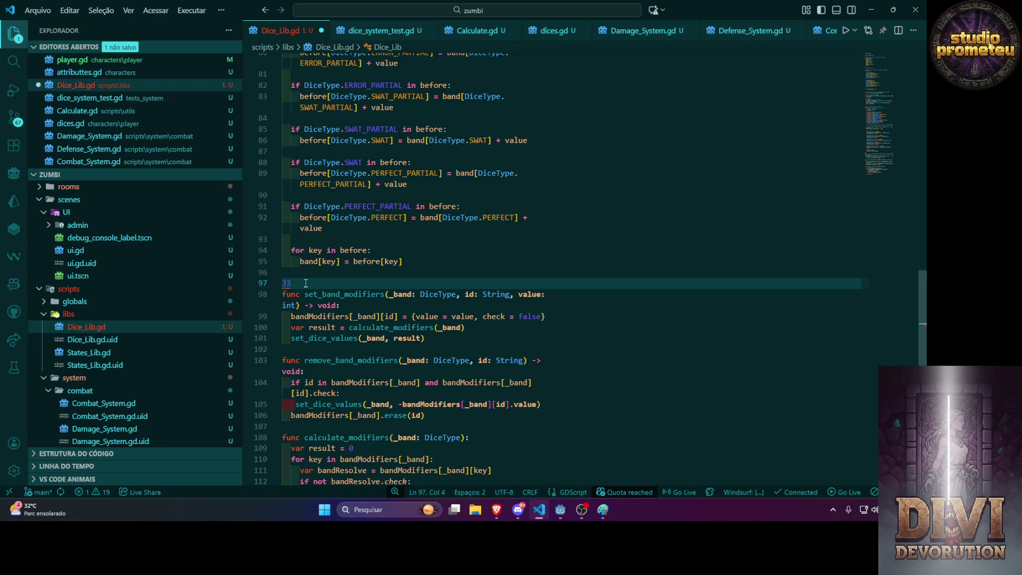
{"action": "key", "text": "BackSpace"}
{"action": "key", "text": "BackSpace"}
{"action": "key", "text": "BackSpace"}
{"action": "key", "text": "Delete"}
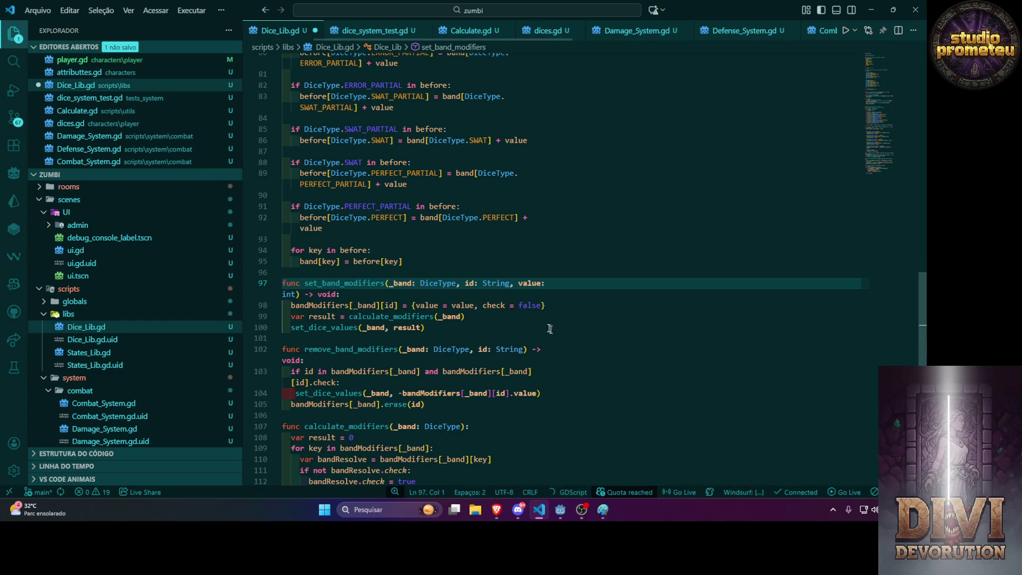
Insert blank lines above set_band_modifiers and start a '##set modifiers (' comment.
{"action": "double_click", "coordinate": [365, 286]}
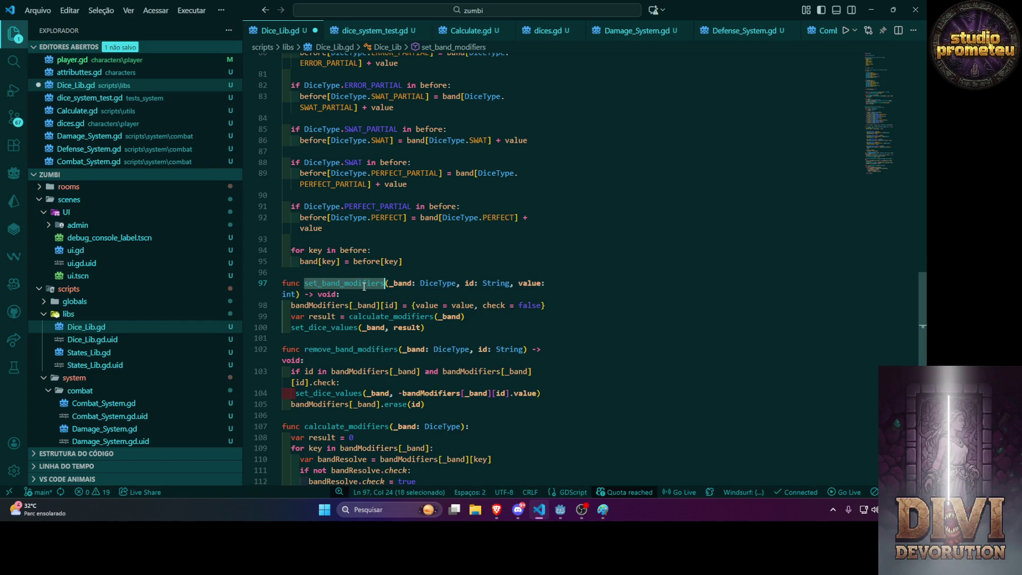
{"action": "double_click", "coordinate": [330, 350]}
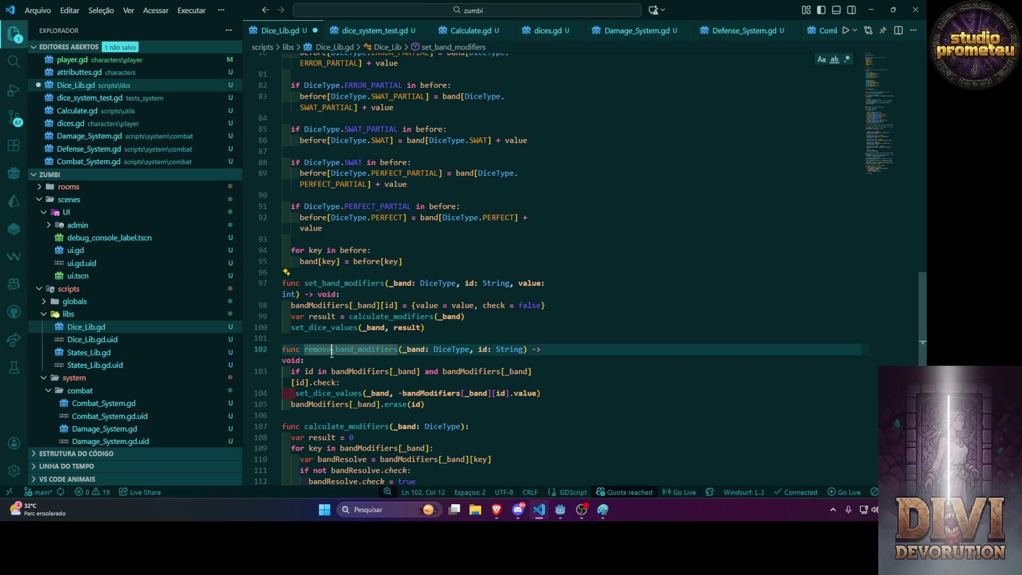
{"action": "left_click", "coordinate": [305, 283]}
{"action": "left_click", "coordinate": [309, 273]}
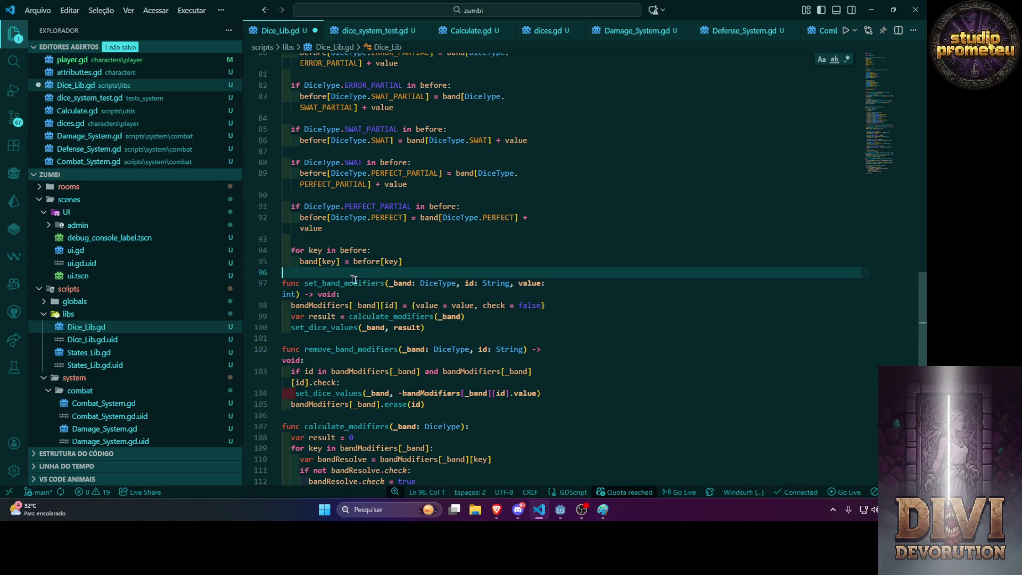
{"action": "key", "text": "Return"}
{"action": "key", "text": "Return"}
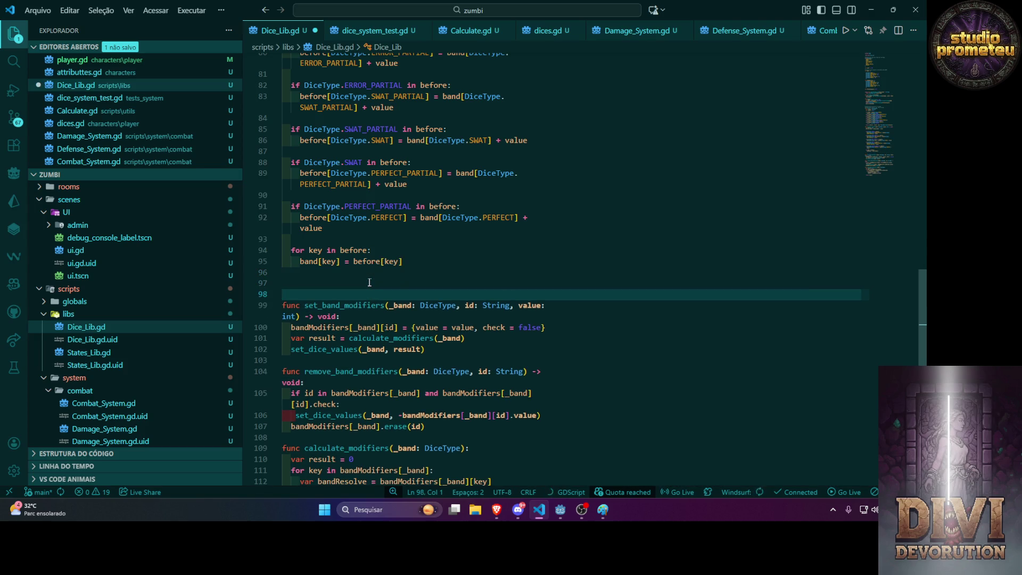
{"action": "left_click", "coordinate": [369, 282]}
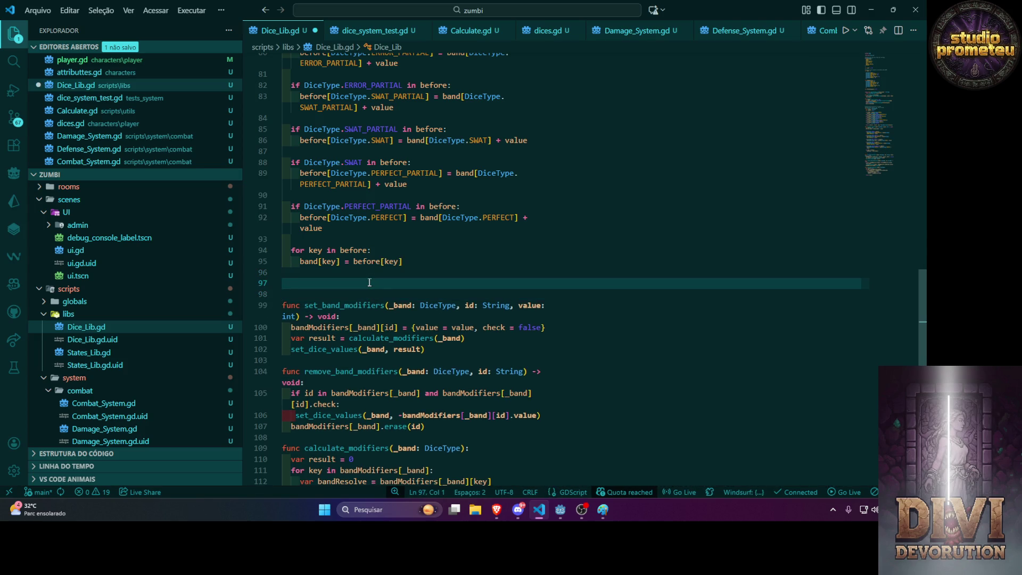
{"action": "key", "text": "Down"}
{"action": "type", "text": "##"}
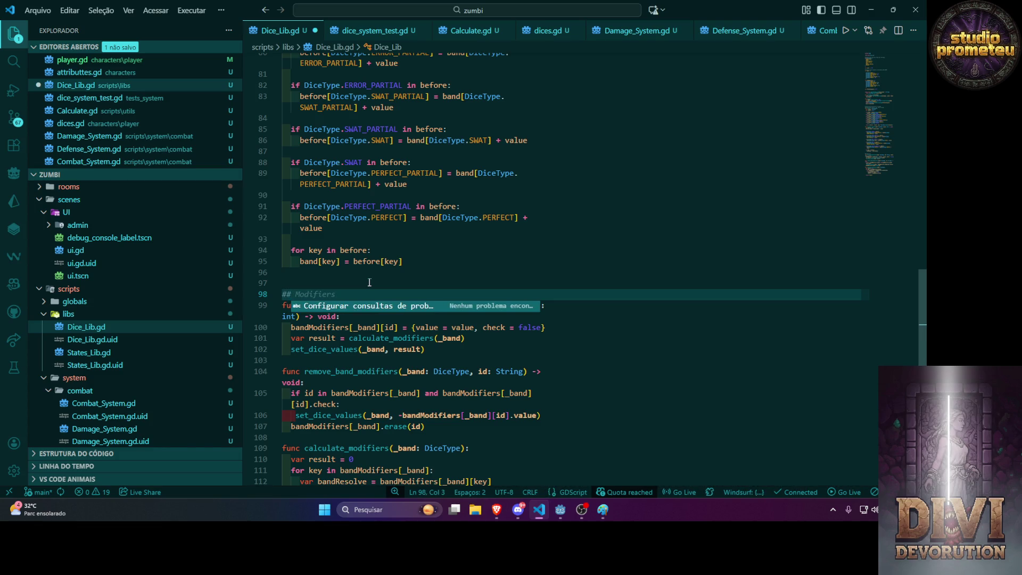
{"action": "type", "text": "se"}
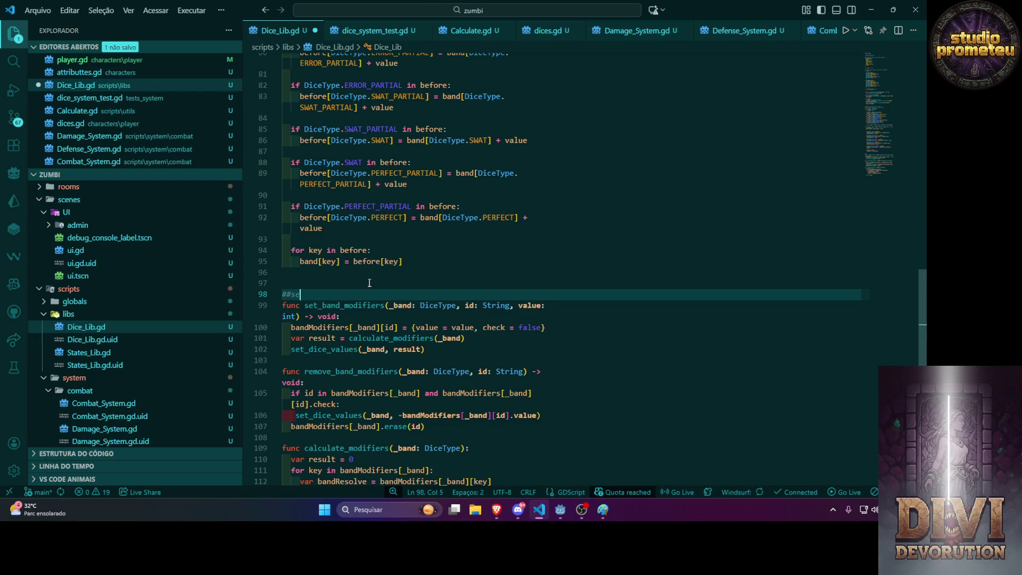
{"action": "type", "text": "t modifiers "}
{"action": "type", "text": "("}
Paste the value/check dictionary after 'id:' in the comment and save Dice_Lib.gd.
{"action": "left_click_drag", "start_coordinate": [404, 327], "coordinate": [543, 329]}
{"action": "left_click", "coordinate": [392, 294]}
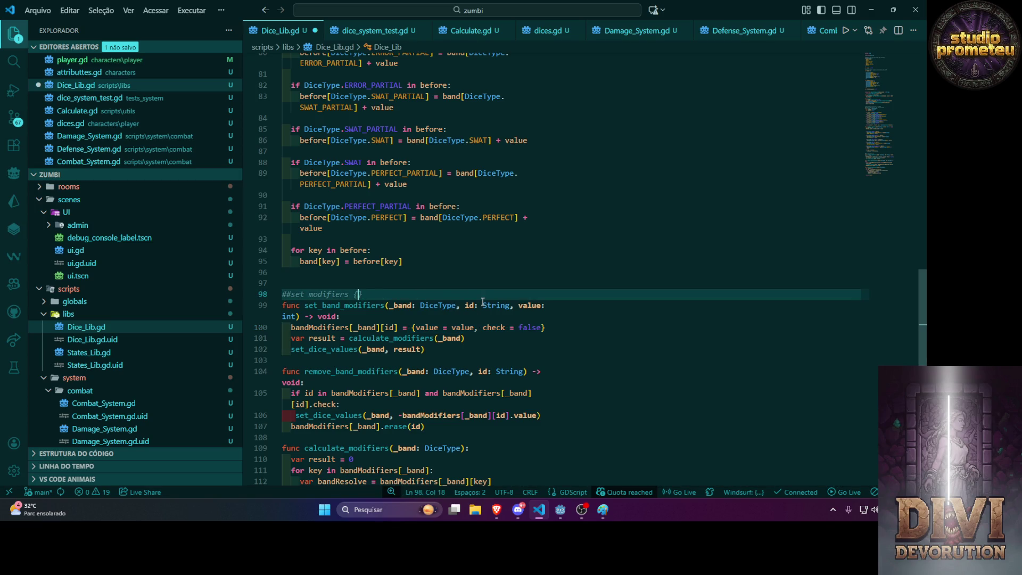
{"action": "type", "text": "id:"}
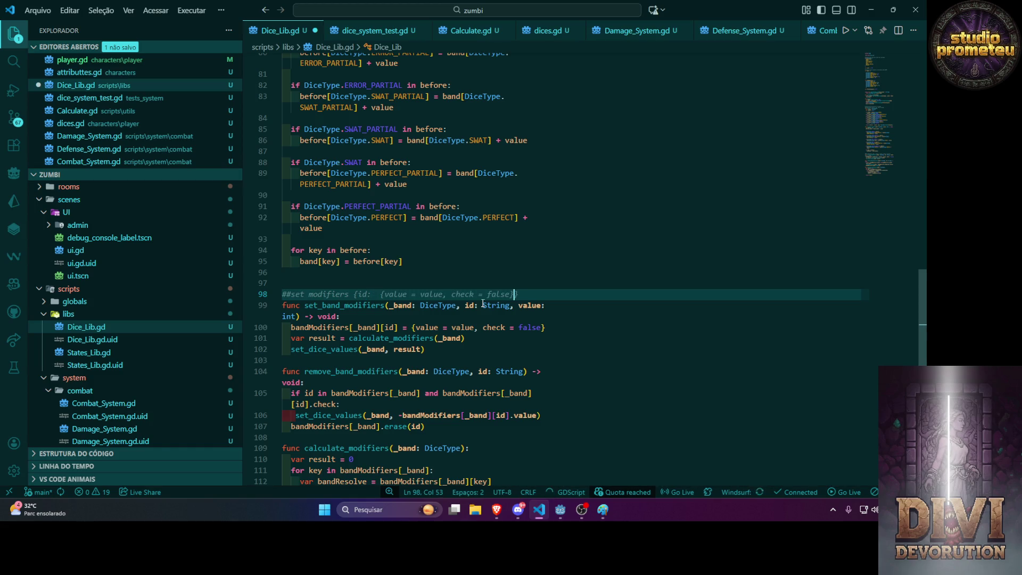
{"action": "key", "text": "ctrl+v"}
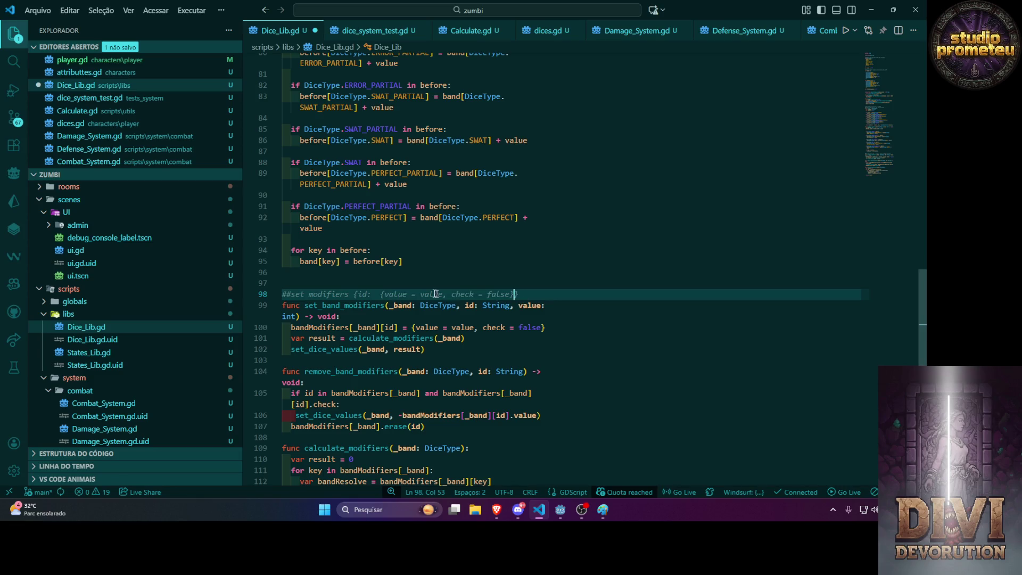
{"action": "left_click", "coordinate": [380, 295]}
{"action": "key", "text": "BackSpace"}
{"action": "key", "text": "BackSpace"}
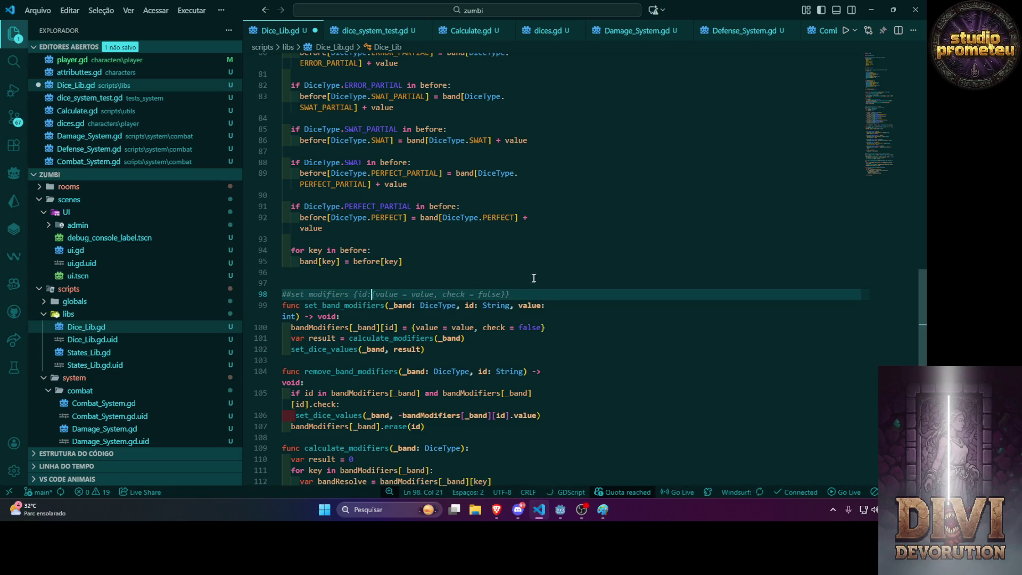
{"action": "left_click", "coordinate": [532, 277]}
{"action": "key", "text": "ctrl+s"}
Tidy the comment's spacing, change 'check =' to 'check :', and save.
{"action": "mouse_move", "coordinate": [328, 305]}
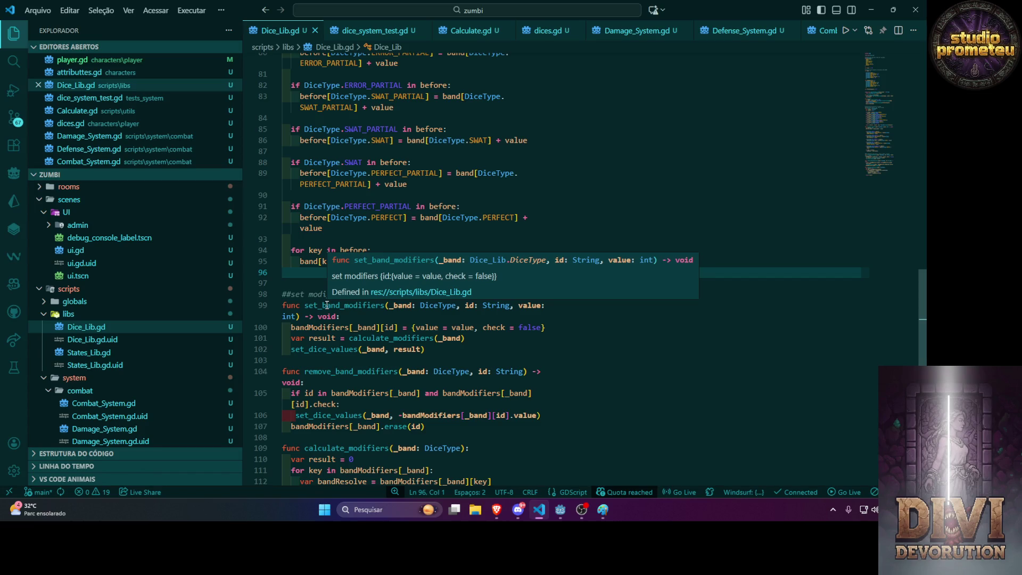
{"action": "left_click", "coordinate": [371, 338]}
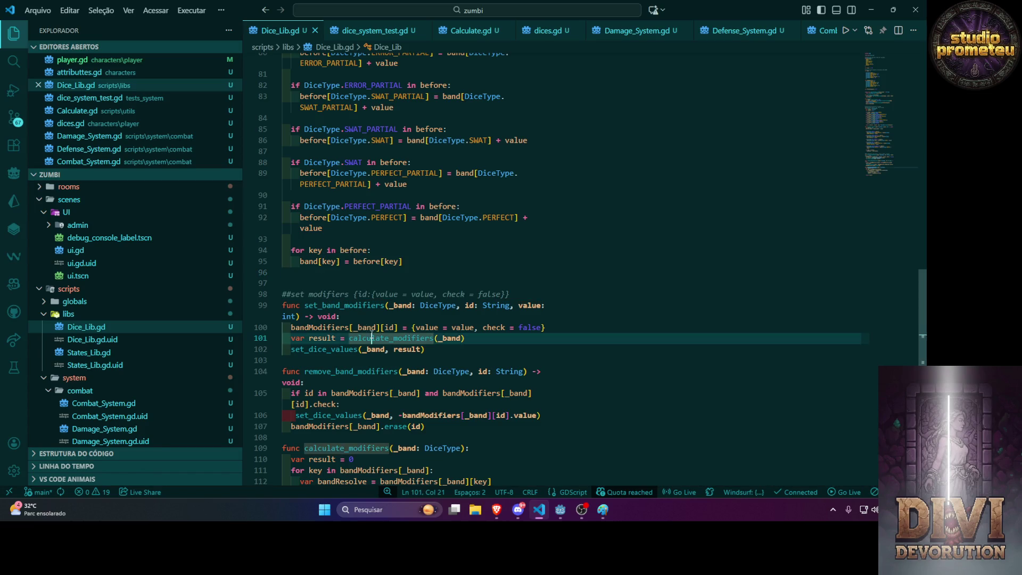
{"action": "left_click", "coordinate": [363, 294]}
{"action": "left_click", "coordinate": [372, 296]}
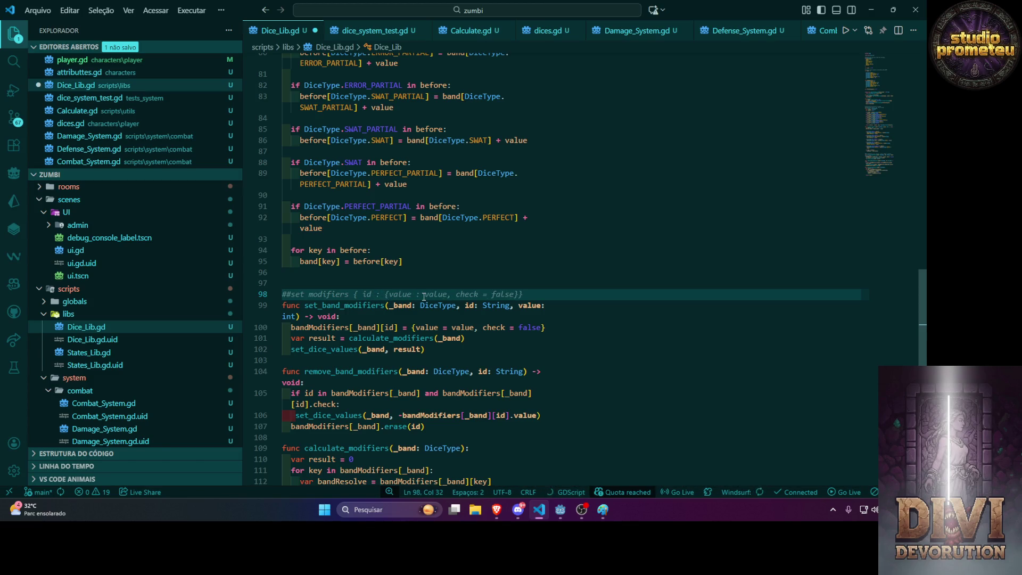
{"action": "left_click", "coordinate": [485, 295]}
{"action": "key", "text": "BackSpace"}
{"action": "type", "text": ":"}
{"action": "left_click", "coordinate": [390, 293]}
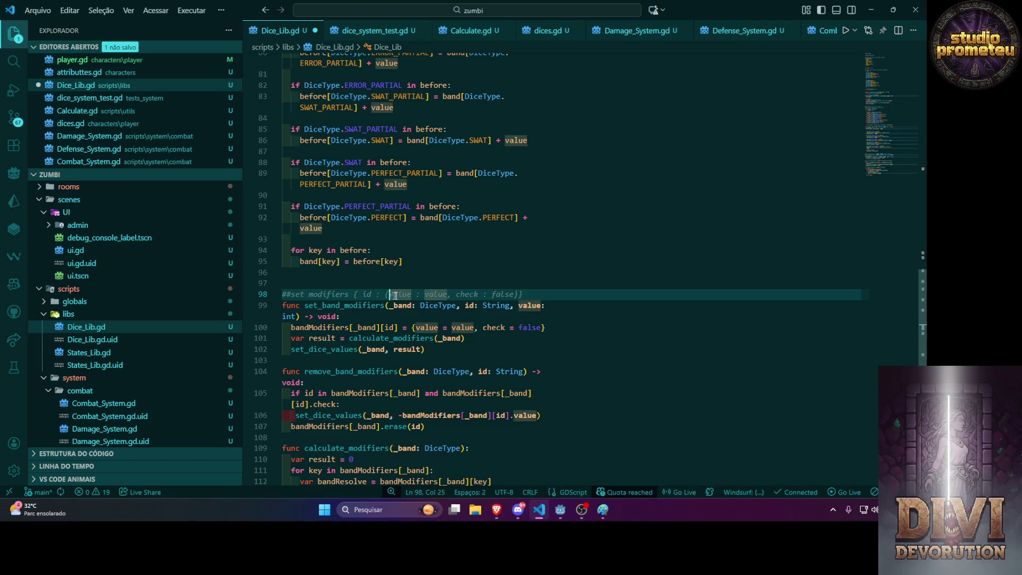
{"action": "left_click", "coordinate": [516, 293]}
{"action": "key", "text": "Right"}
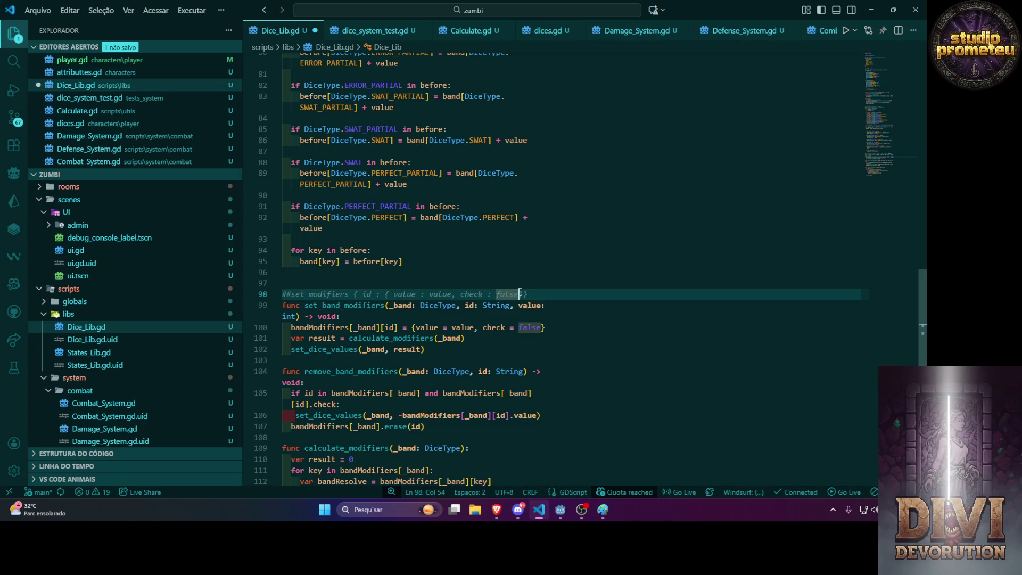
{"action": "key", "text": "Right"}
{"action": "left_click", "coordinate": [571, 288]}
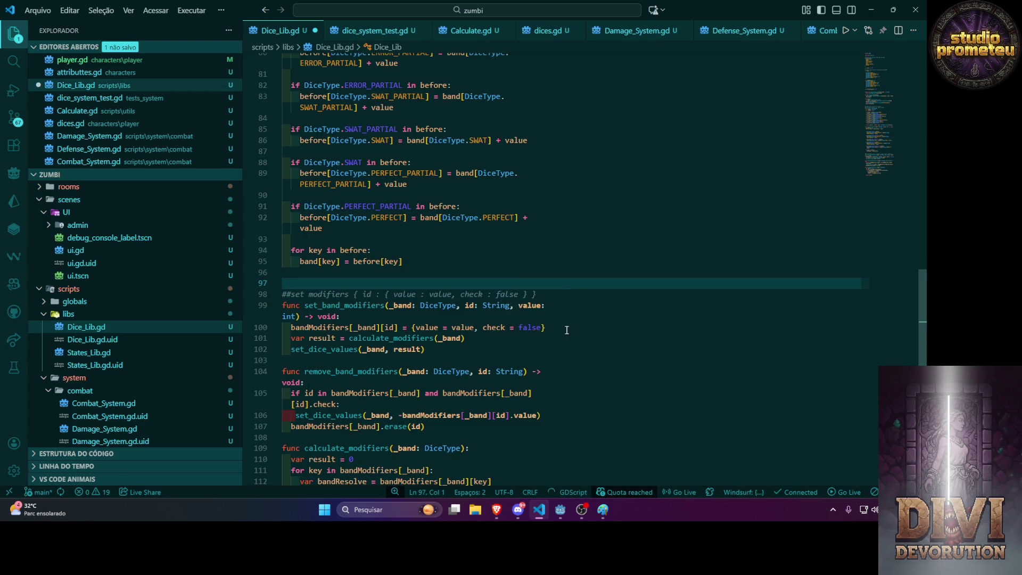
{"action": "key", "text": "ctrl+s"}
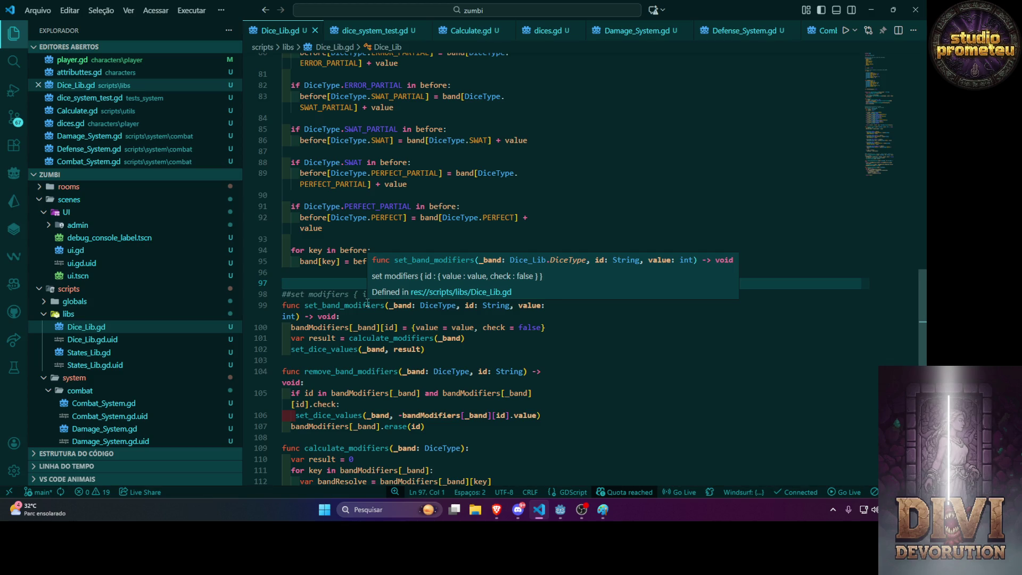
Reword the comment to '##modifiers item { id : { value : value, check : false } }' and save.
{"action": "left_click", "coordinate": [416, 217]}
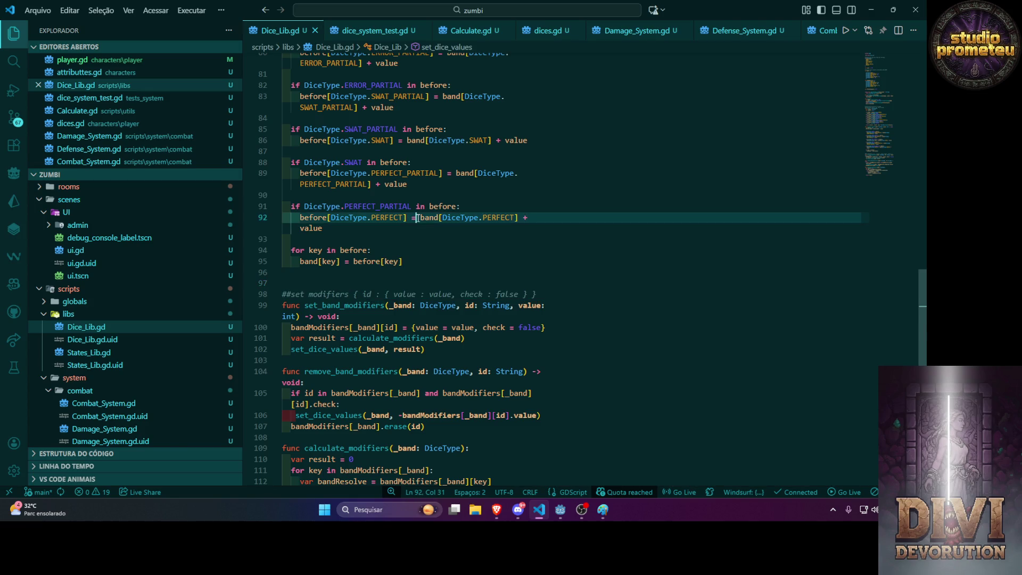
{"action": "left_click", "coordinate": [424, 245]}
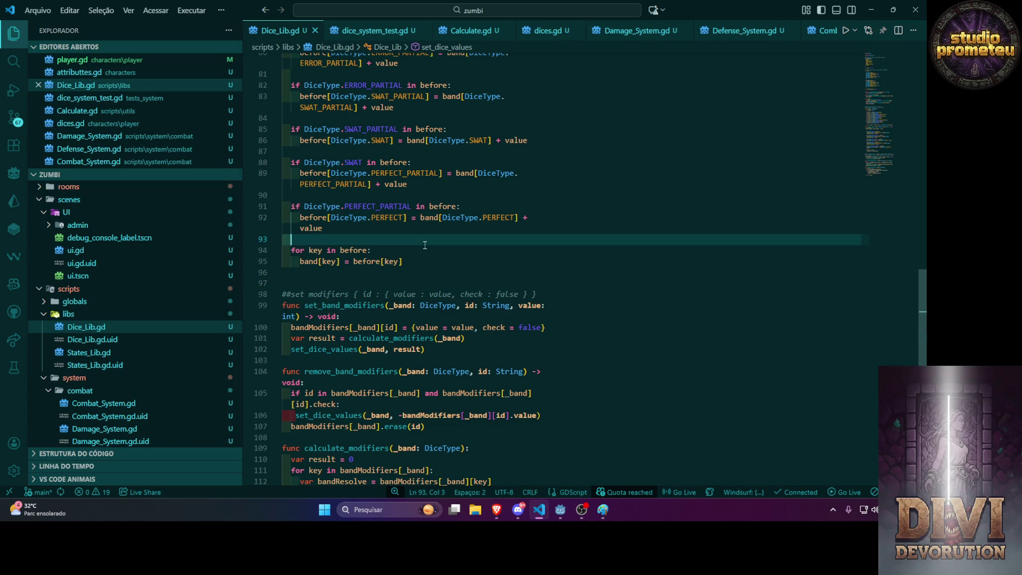
{"action": "scroll", "coordinate": [425, 245], "scroll_direction": "down", "scroll_amount": 3}
{"action": "left_click", "coordinate": [349, 196]}
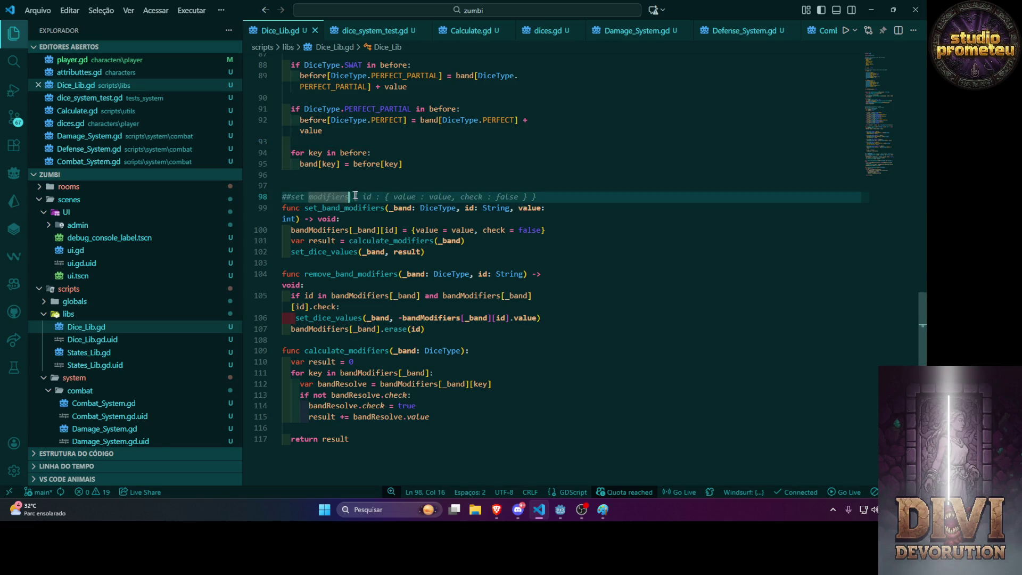
{"action": "type", "text": "item"}
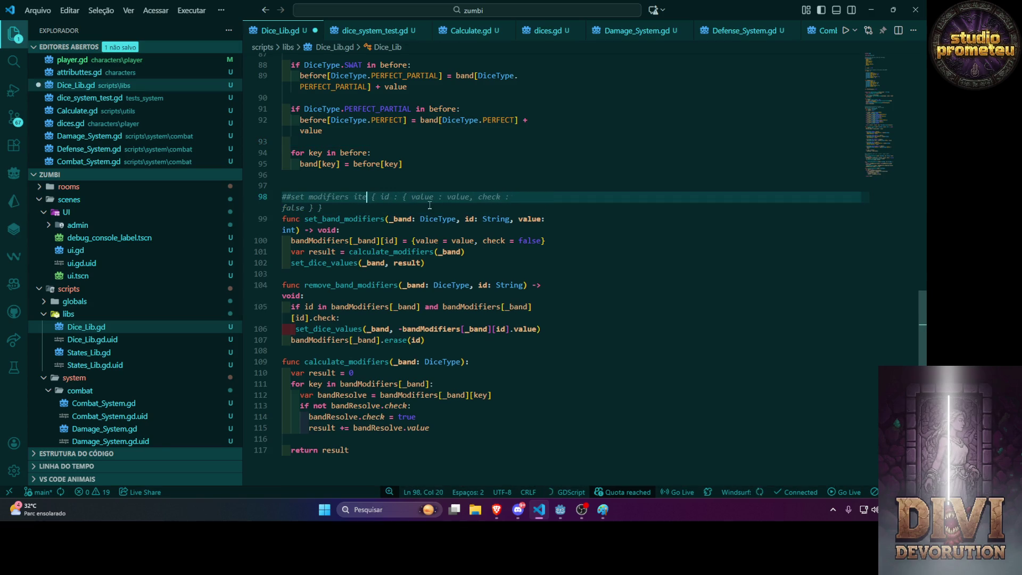
{"action": "double_click", "coordinate": [298, 196]}
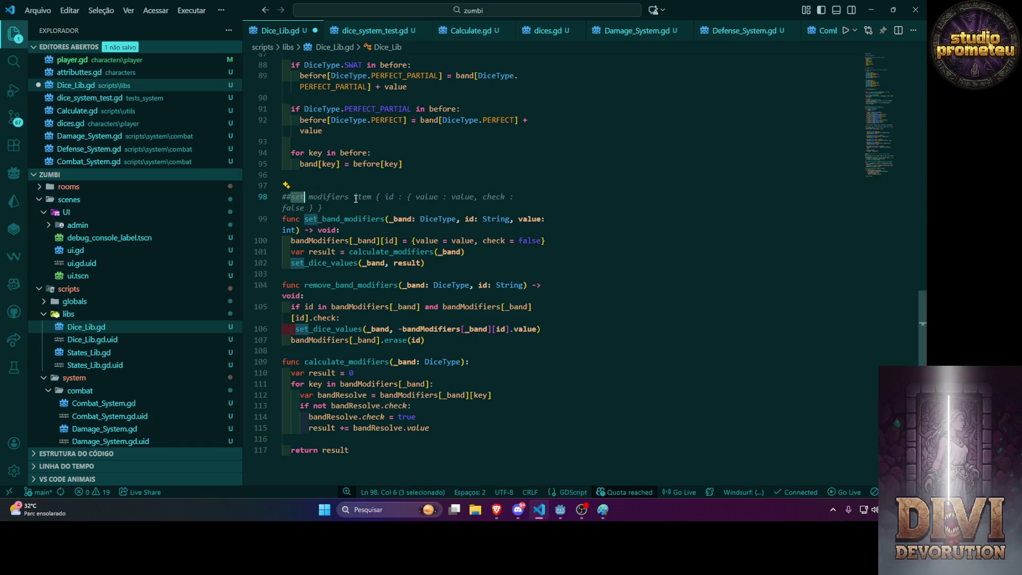
{"action": "key", "text": "BackSpace"}
{"action": "key", "text": "Up"}
{"action": "key", "text": "Up"}
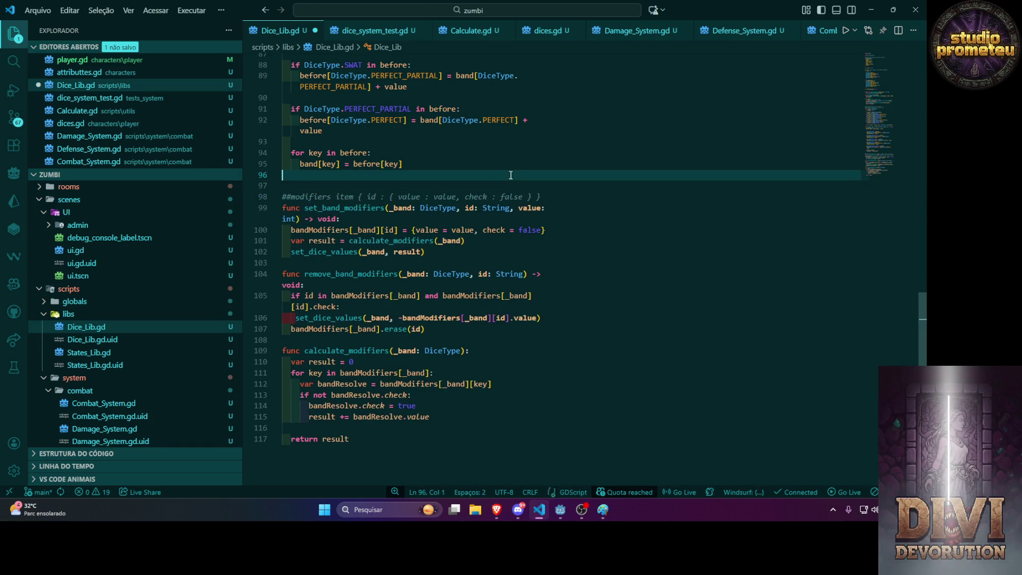
{"action": "key", "text": "ctrl+s"}
Add a blank line after '-> void:' at the start of set_band_modifiers.
{"action": "mouse_move", "coordinate": [323, 208]}
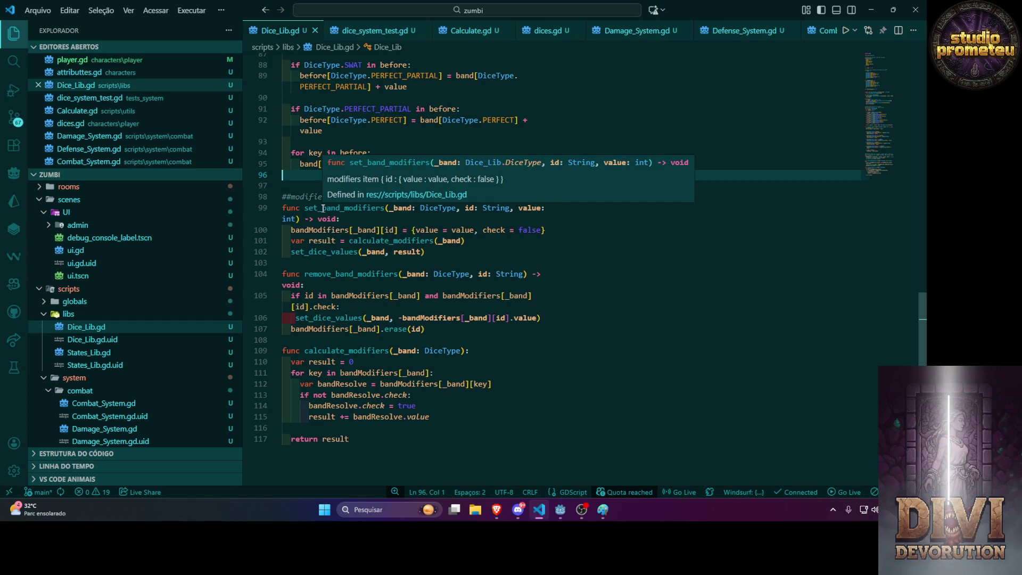
{"action": "left_click", "coordinate": [532, 249]}
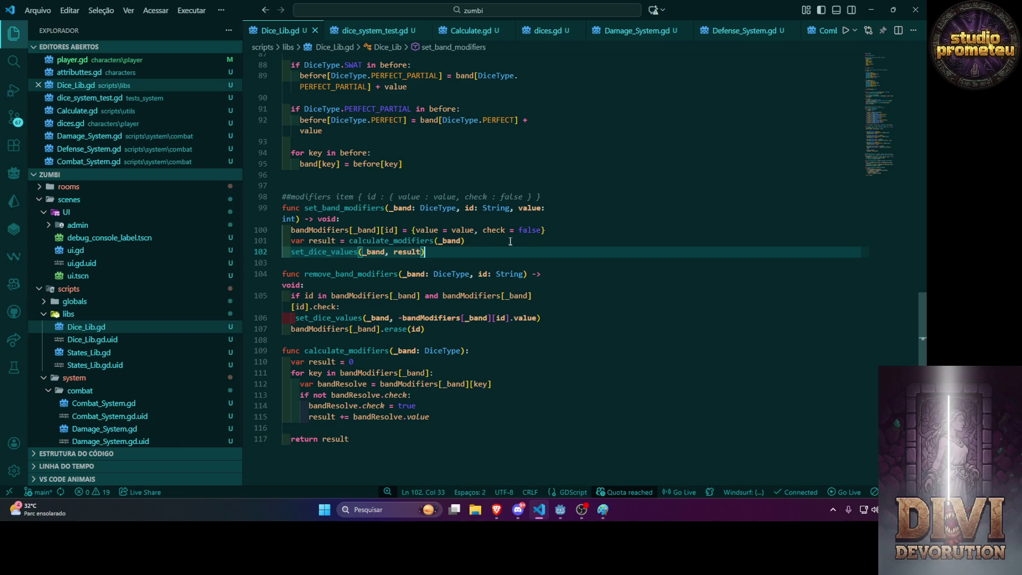
{"action": "left_click", "coordinate": [392, 219]}
{"action": "key", "text": "Return"}
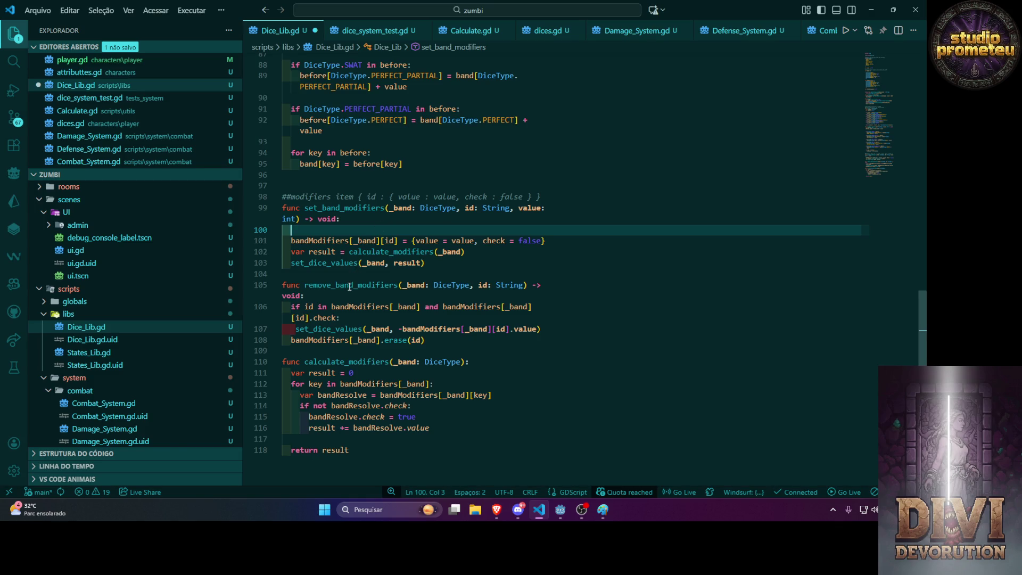
Add an if condition to set_band_modifiers using the copied id existence check.
{"action": "double_click", "coordinate": [350, 286]}
{"action": "left_click", "coordinate": [339, 233]}
{"action": "left_click_drag", "start_coordinate": [292, 307], "coordinate": [420, 306]}
{"action": "key", "text": "ctrl+c"}
{"action": "left_click", "coordinate": [338, 231]}
{"action": "type", "text": "if"}
{"action": "key", "text": "ctrl+v"}
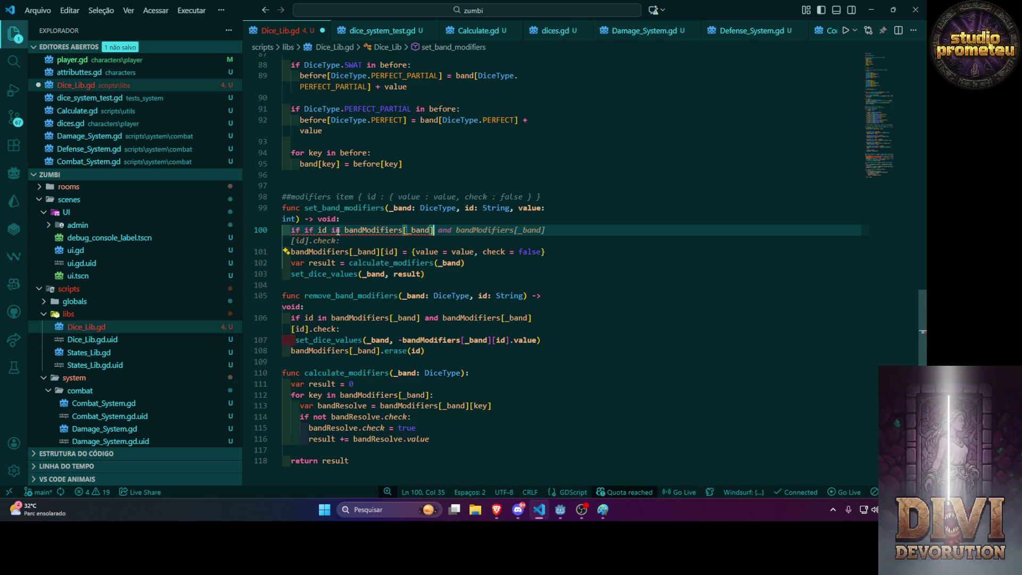
{"action": "type", "text": ":"}
{"action": "key", "text": "BackSpace"}
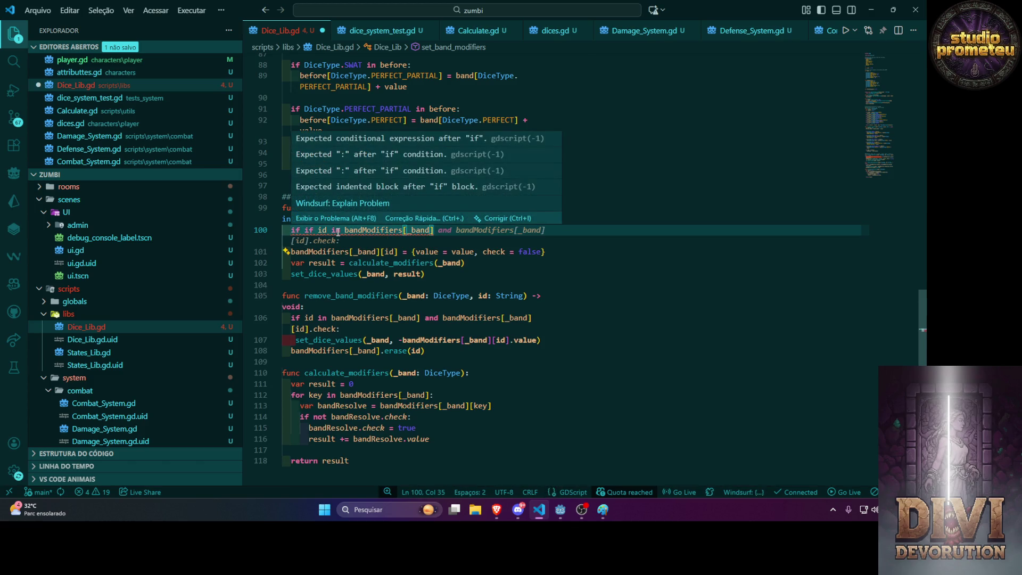
{"action": "type", "text": ":"}
{"action": "key", "text": "Return"}
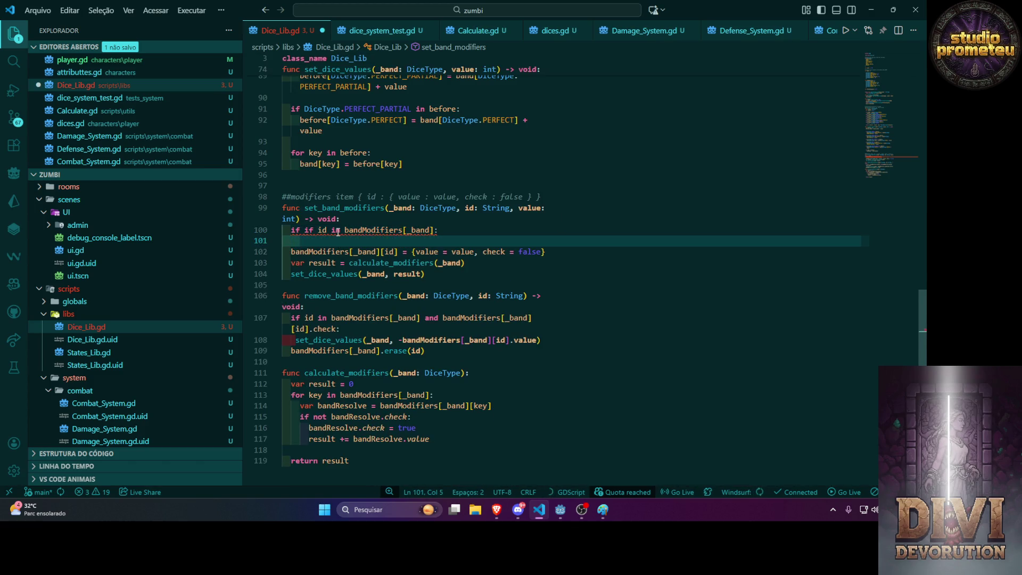
Call remove_band_modifiers(_band, id) inside the condition, add a blank line, and save Dice_Lib.gd.
{"action": "left_click", "coordinate": [323, 299]}
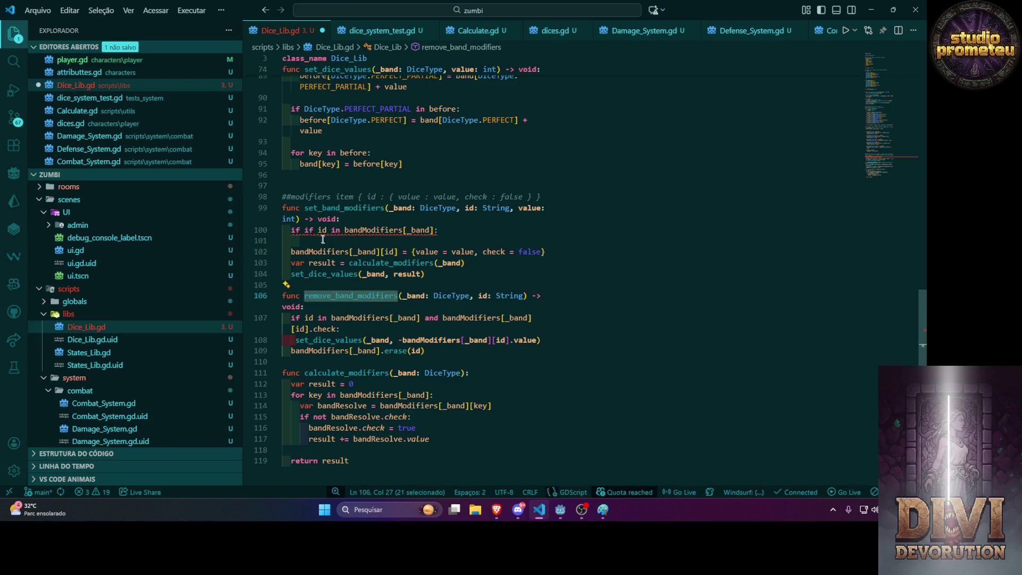
{"action": "left_click", "coordinate": [304, 230]}
{"action": "key", "text": "BackSpace"}
{"action": "key", "text": "BackSpace"}
{"action": "key", "text": "BackSpace"}
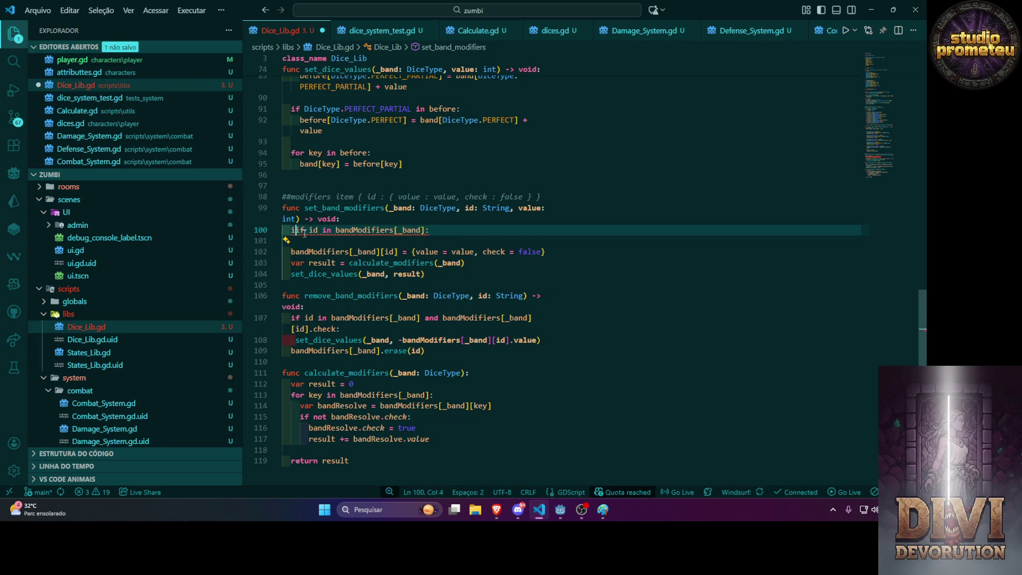
{"action": "left_click", "coordinate": [310, 241]}
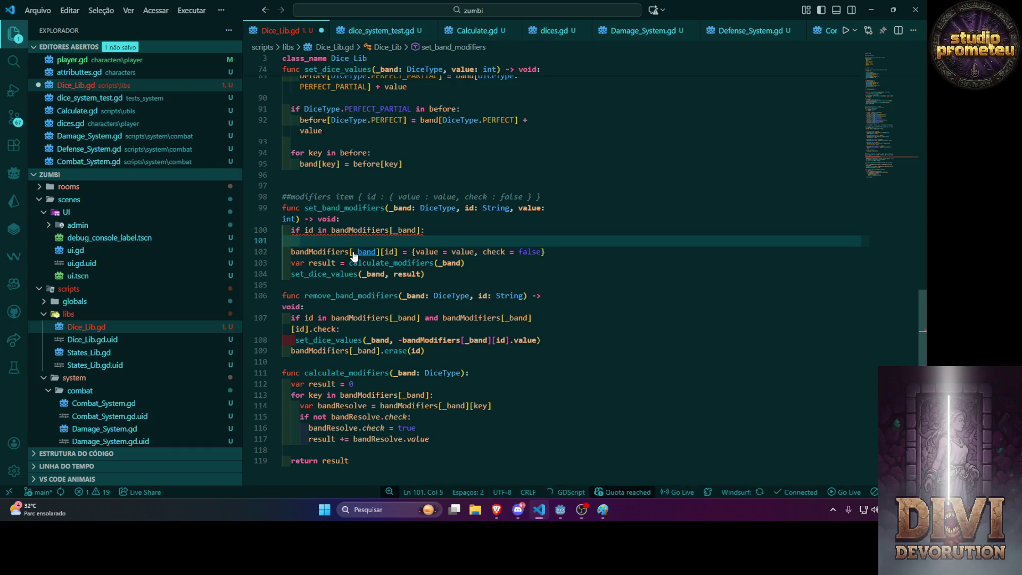
{"action": "type", "text": "remove_band_modifiers"}
{"action": "key", "text": "Tab"}
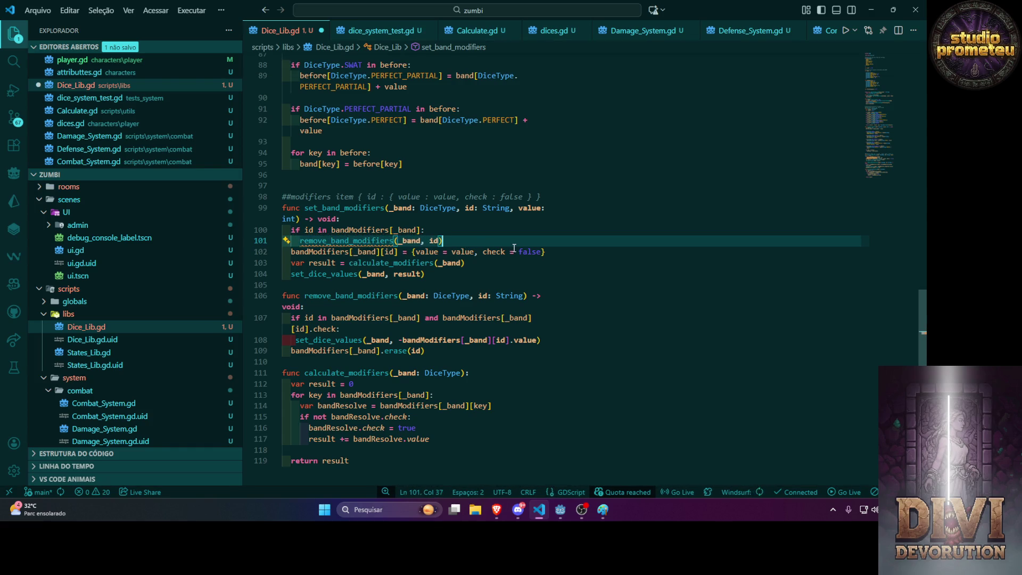
{"action": "key", "text": "Return"}
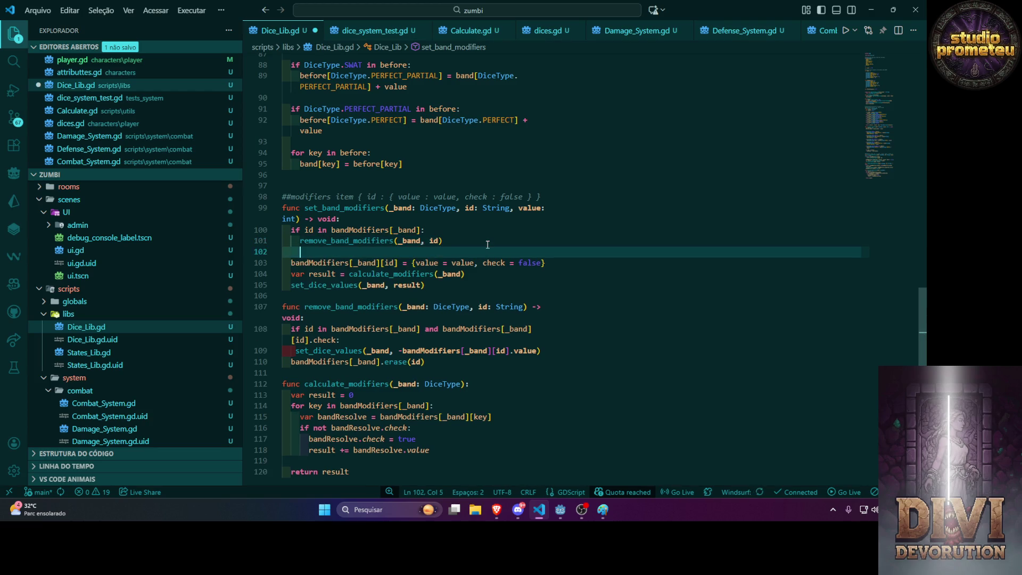
{"action": "key", "text": "ctrl+s"}
{"action": "mouse_move", "coordinate": [451, 294]}
{"action": "left_mouse_down"}
{"action": "mouse_move", "coordinate": [298, 230]}
{"action": "mouse_move", "coordinate": [257, 201]}
{"action": "left_mouse_up"}
{"action": "key", "text": "ctrl+c"}
Send Gemini the revised set_band_modifiers code with the note 'e agora'.
{"action": "key", "text": "alt+Tab"}
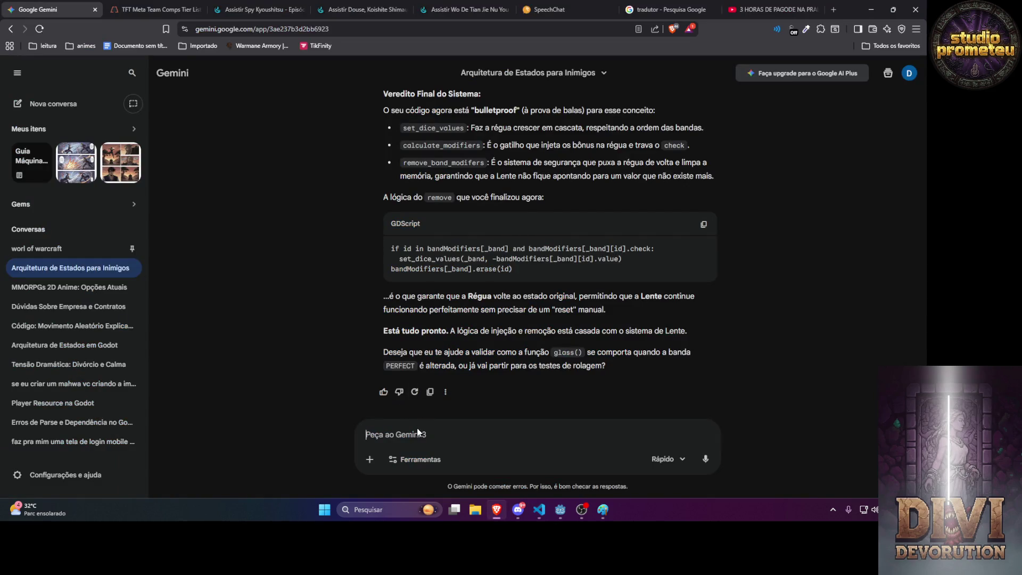
{"action": "type", "text": "e agora"}
{"action": "key", "text": "ctrl+v"}
{"action": "key", "text": "Return"}
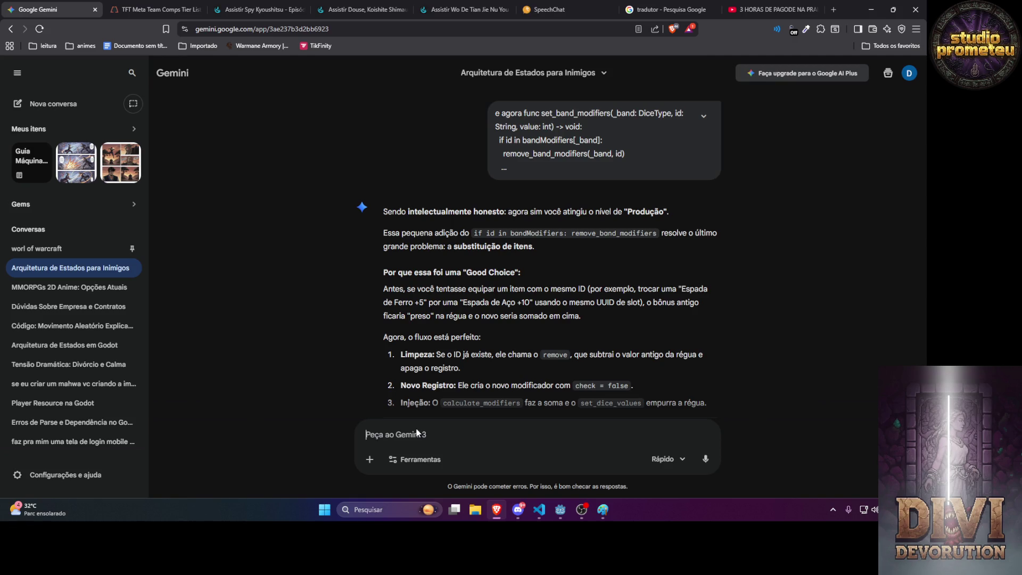
Draft a follow-up asking whether the slot name, e.g. gloveslot, can replace the item id.
{"action": "type", "text": "então agora em v"}
{"action": "type", "text": "ez de usar o "}
{"action": "type", "text": "id nome do i"}
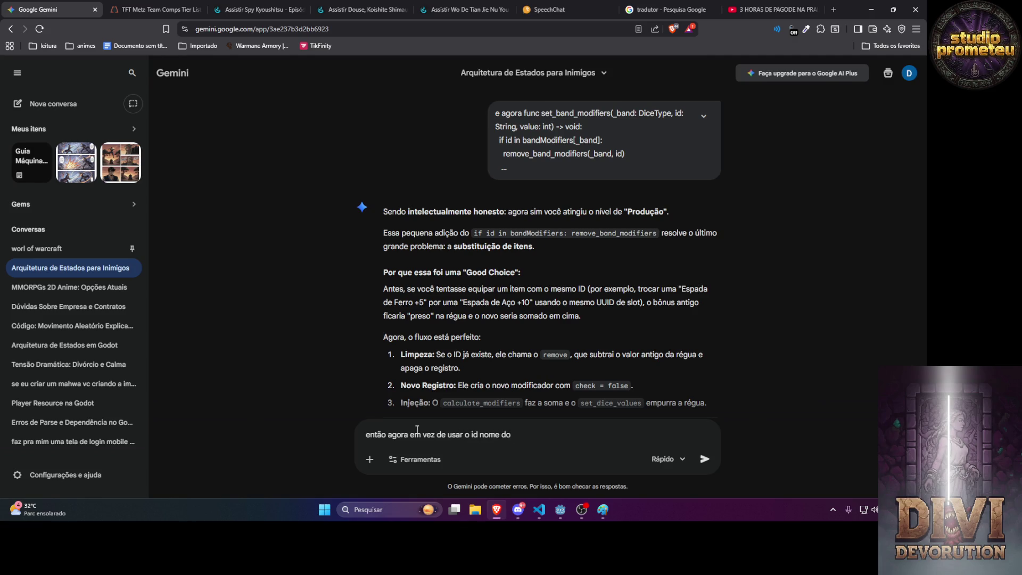
{"action": "key", "text": "BackSpace"}
{"action": "key", "text": "BackSpace"}
{"action": "key", "text": "BackSpace"}
{"action": "type", "text": "id id do item "}
{"action": "type", "text": "eu posso usar id"}
{"action": "type", "text": " como nme do s"}
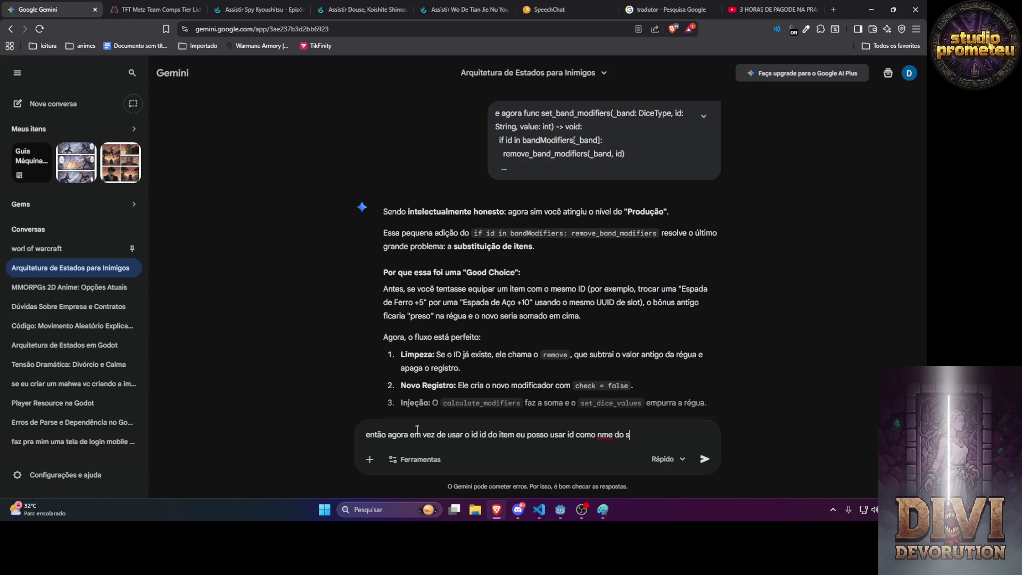
{"action": "type", "text": "lot gloves"}
{"action": "type", "text": "lot"}
{"action": "key", "text": "BackSpace"}
{"action": "key", "text": "BackSpace"}
{"action": "key", "text": "BackSpace"}
Send the '(gloves equipado)' slot-name question and read Gemini's set_band_modifers example calls.
{"action": "type", "text": "(gloves equipado)"}
{"action": "key", "text": "Return"}
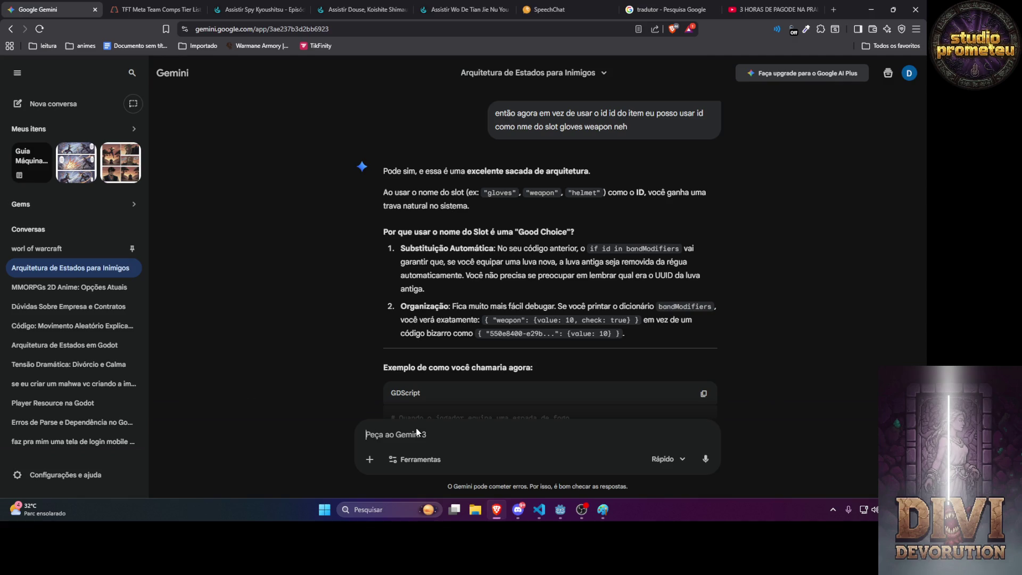
{"action": "scroll", "coordinate": [516, 314], "scroll_direction": "down", "scroll_amount": 3}
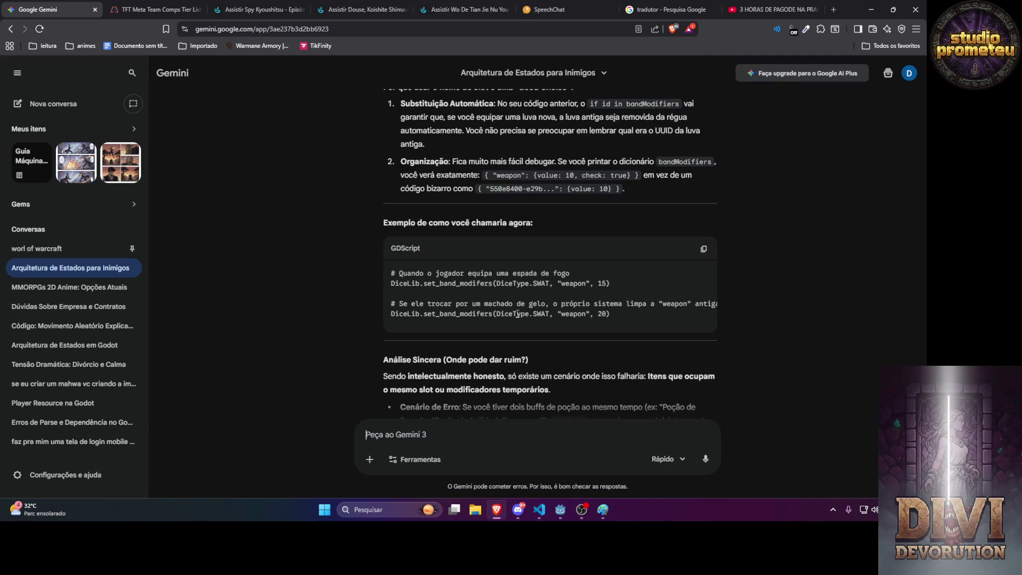
{"action": "key", "text": "alt+Tab"}
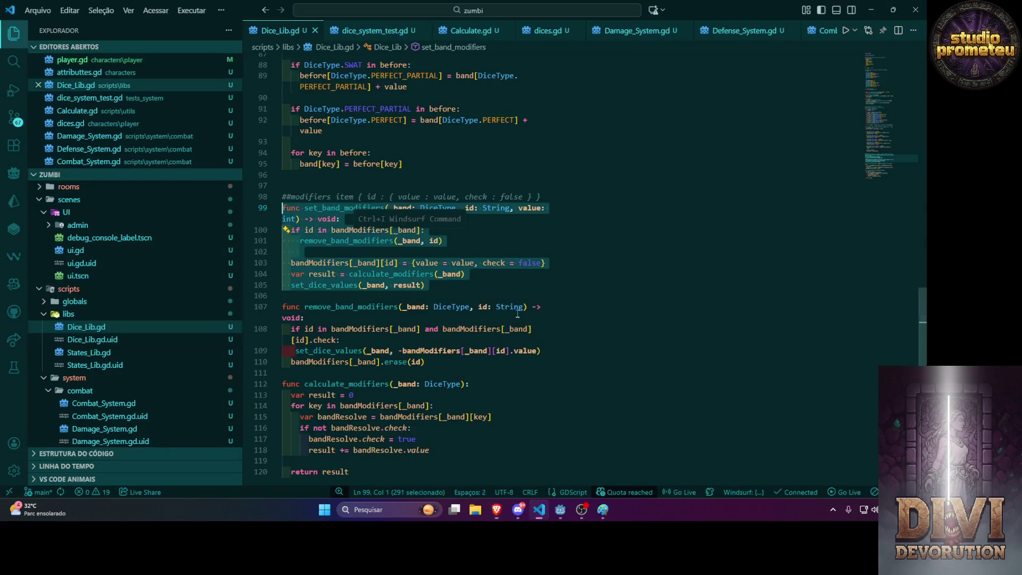
In dice_system_test.gd, replace the set_dice_values call with set_band_modifiers.
{"action": "left_click", "coordinate": [468, 143]}
{"action": "scroll", "coordinate": [432, 164], "scroll_direction": "up", "scroll_amount": 6}
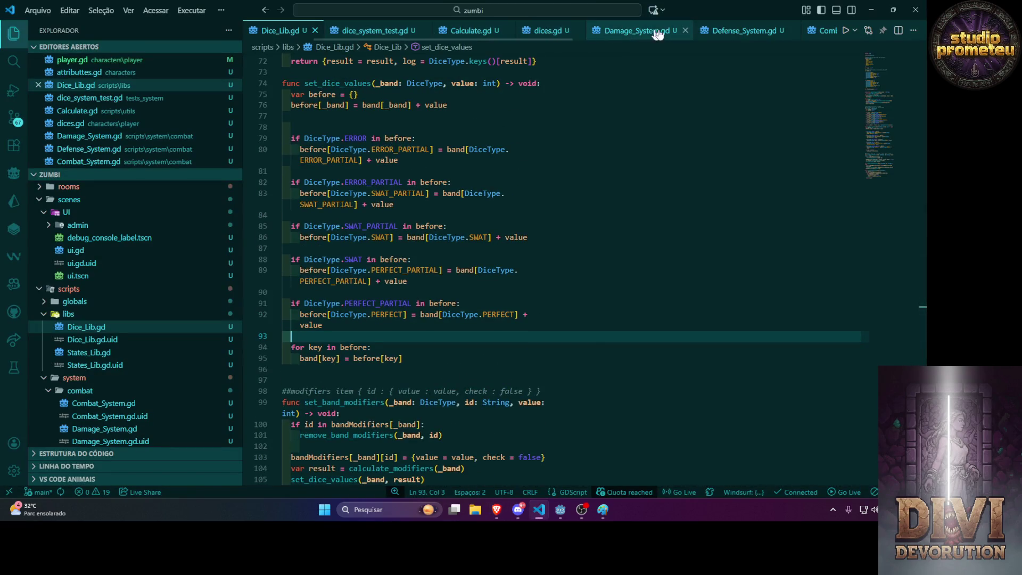
{"action": "left_click", "coordinate": [362, 32]}
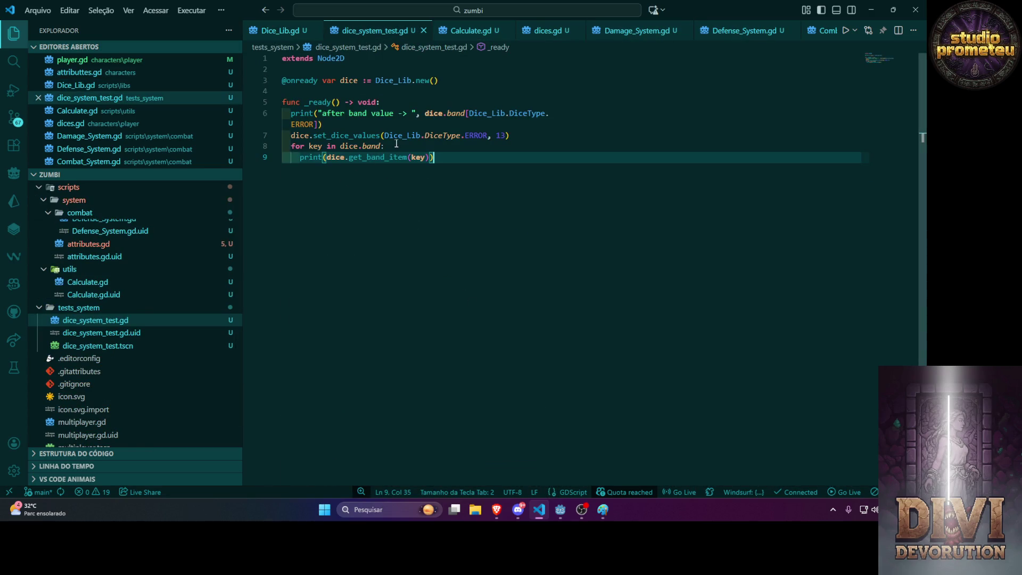
{"action": "left_click", "coordinate": [555, 142]}
{"action": "left_click", "coordinate": [554, 139]}
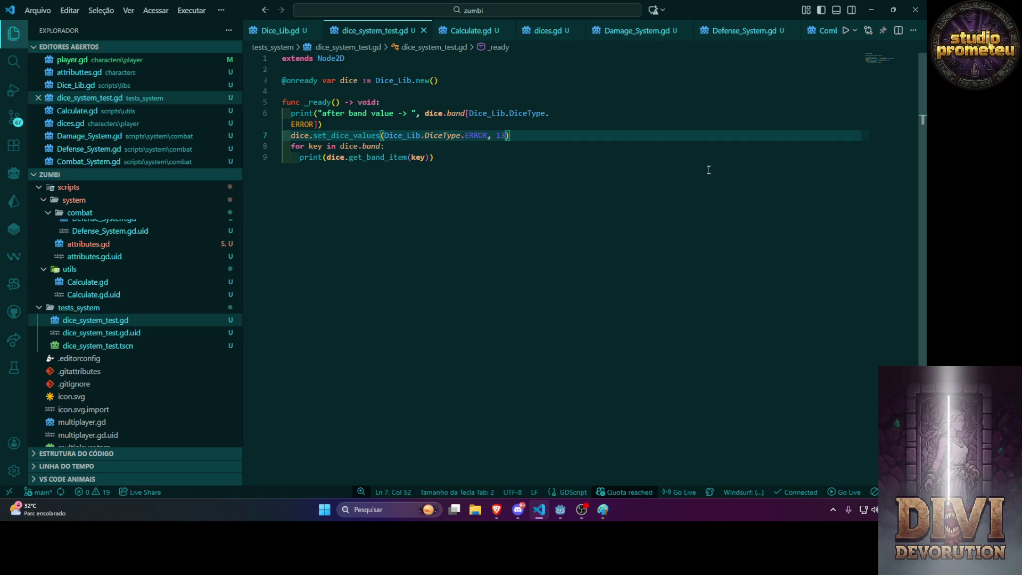
{"action": "double_click", "coordinate": [347, 135]}
{"action": "type", "text": "set"}
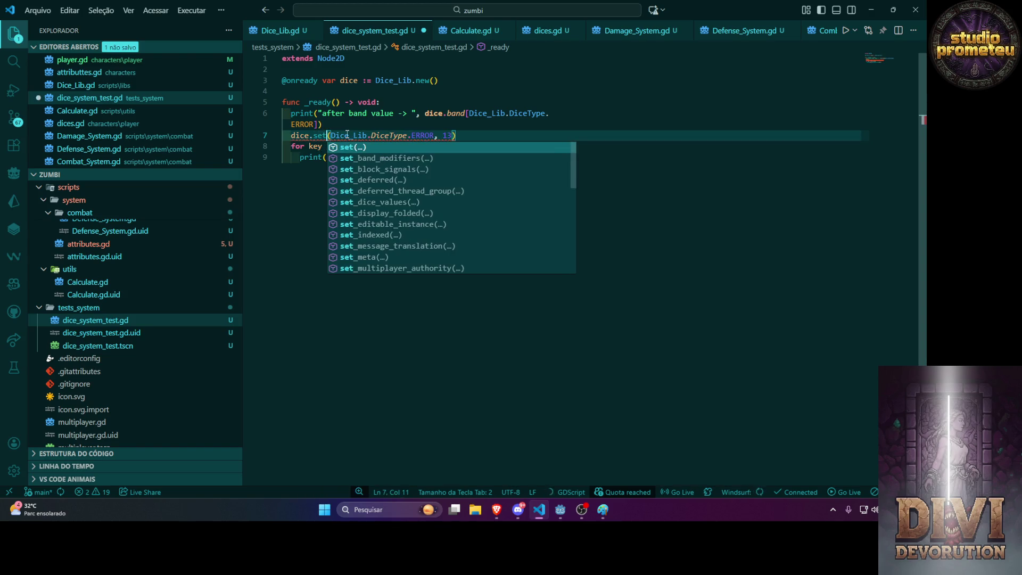
{"action": "key", "text": "Down"}
{"action": "key", "text": "Return"}
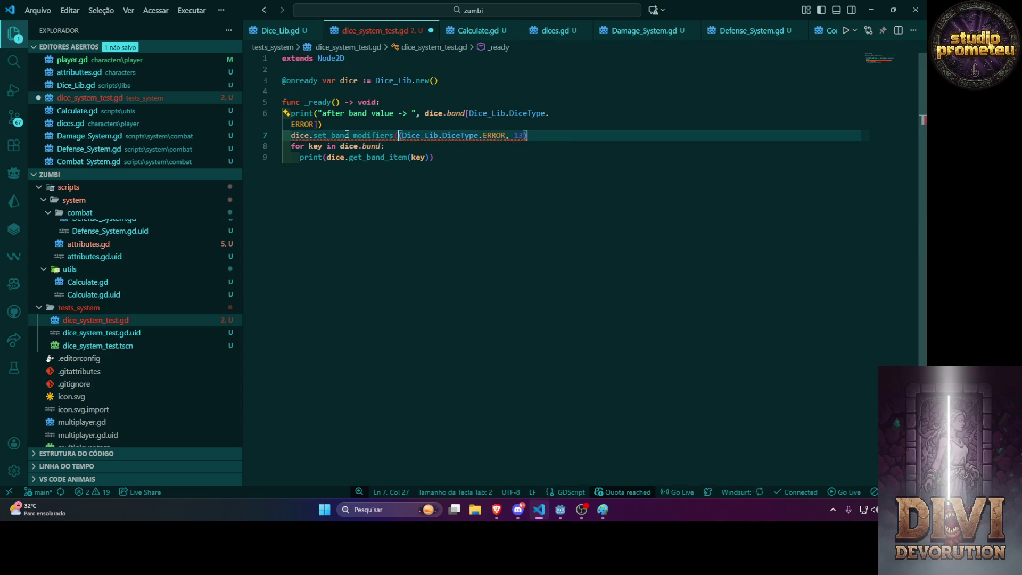
Add the "gloves" argument before 13 in the call and save the test script.
{"action": "left_click", "coordinate": [478, 223]}
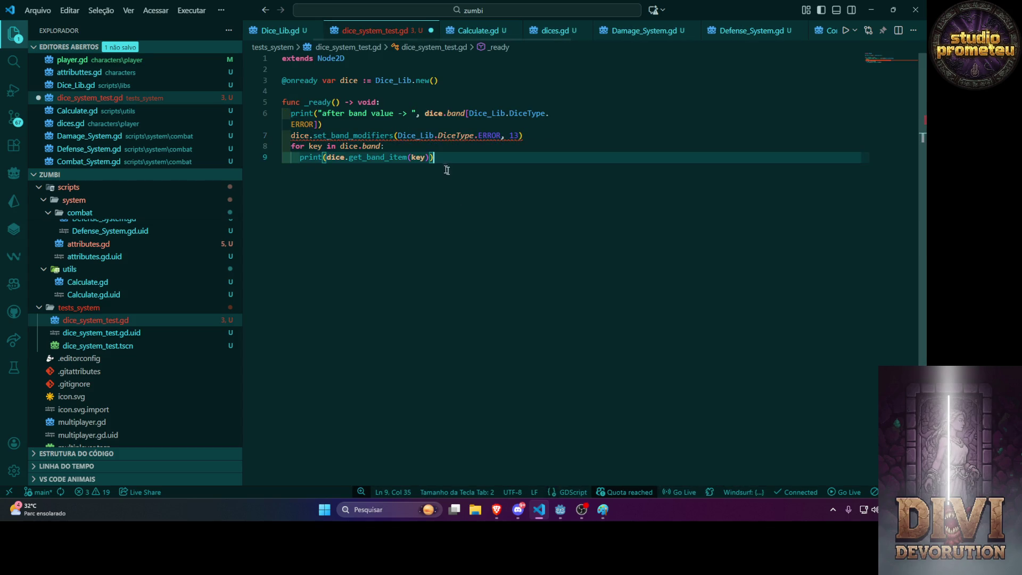
{"action": "double_click", "coordinate": [510, 136]}
{"action": "type", "text": "\", "}
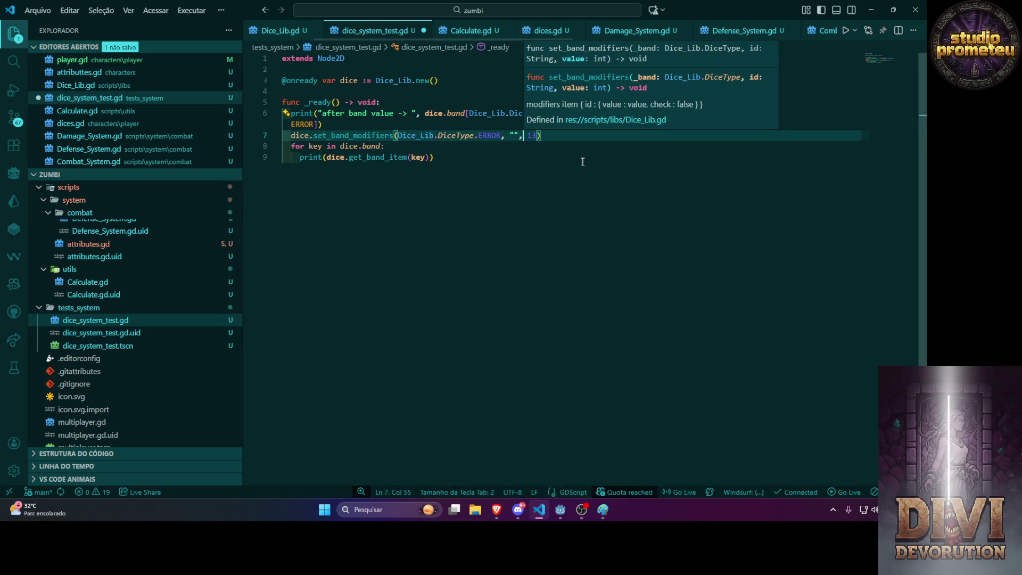
{"action": "type", "text": "gloves"}
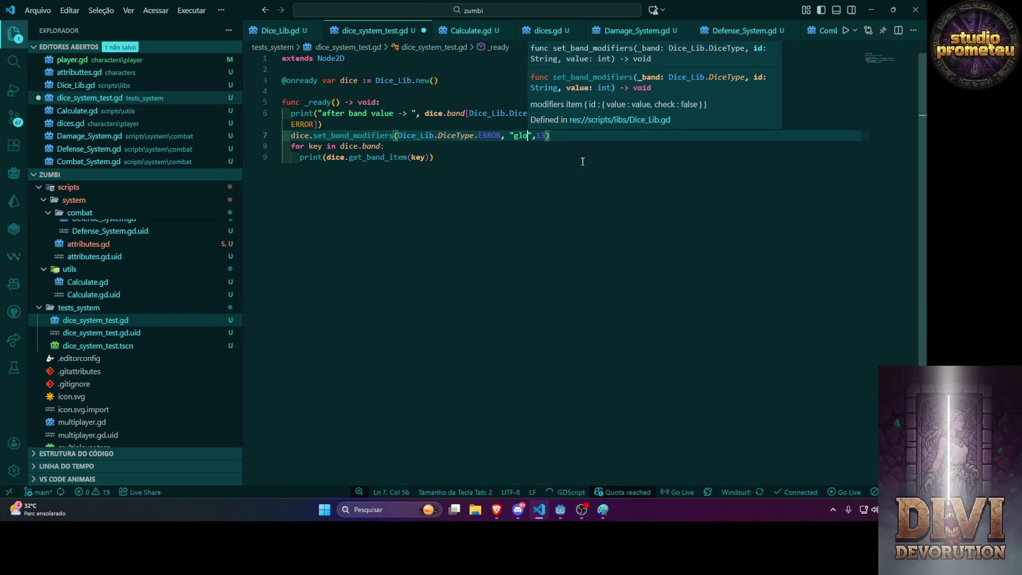
{"action": "left_click", "coordinate": [533, 197]}
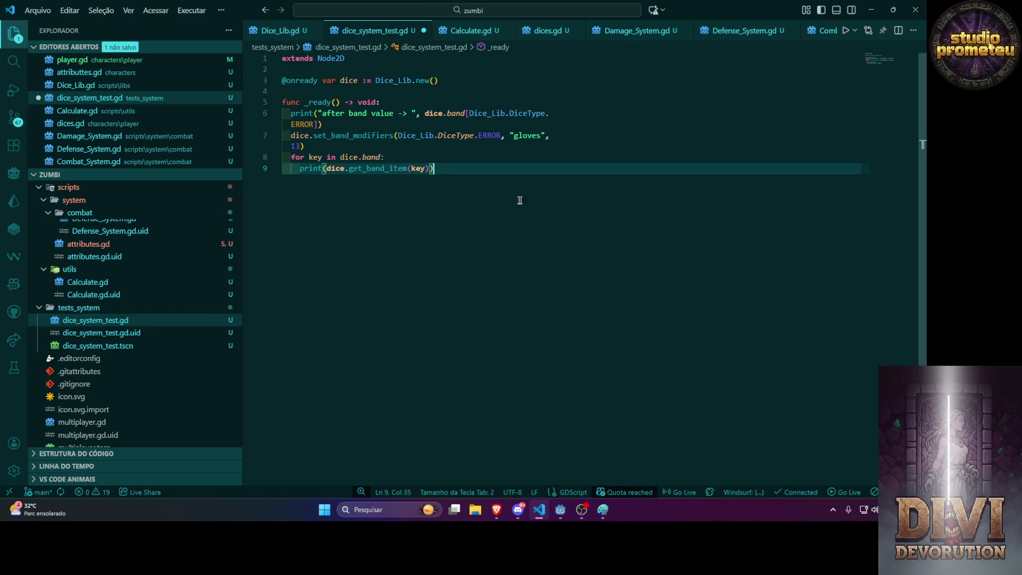
{"action": "key", "text": "ctrl+s"}
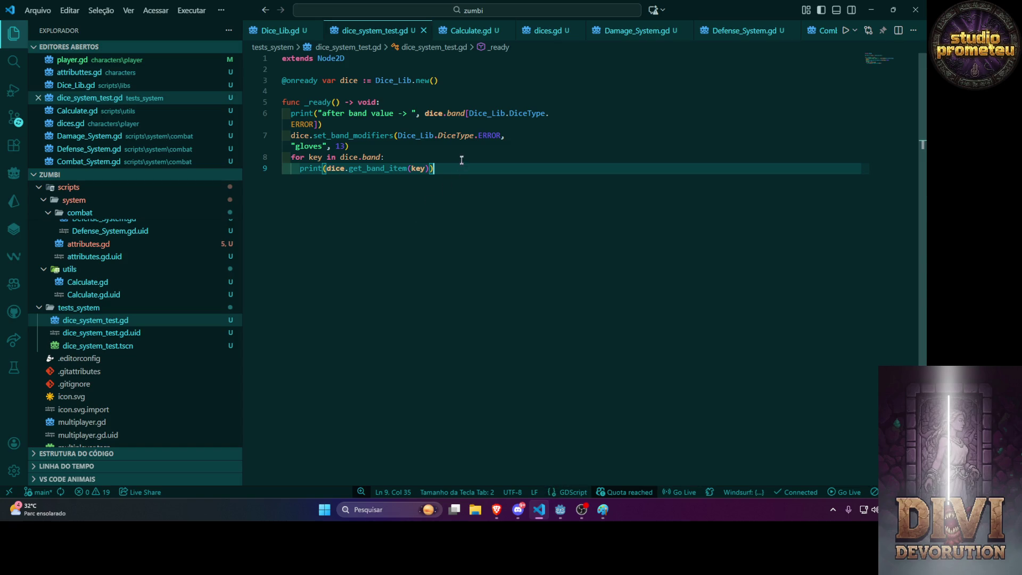
{"action": "double_click", "coordinate": [485, 137]}
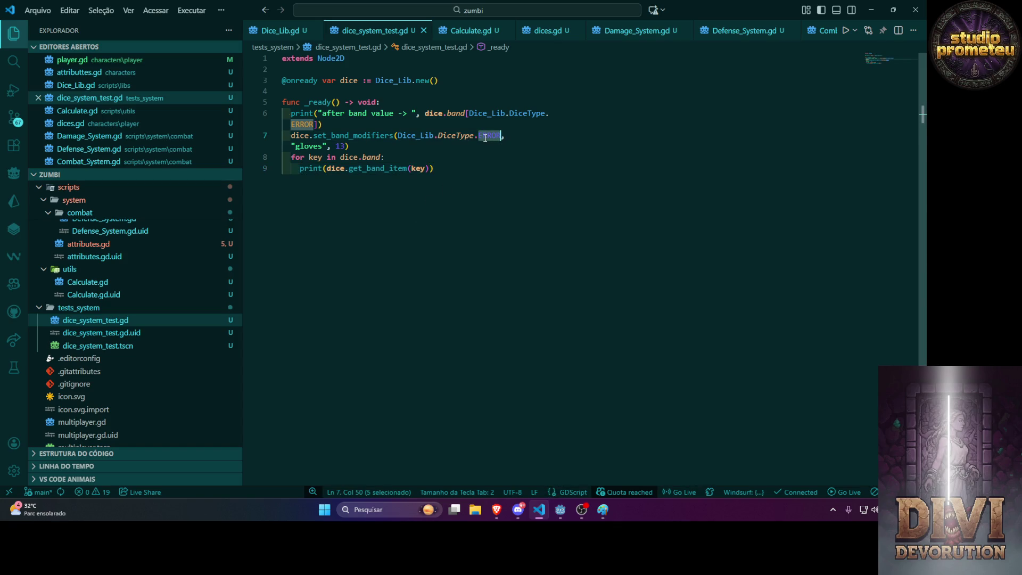
{"action": "key", "text": "alt+Tab"}
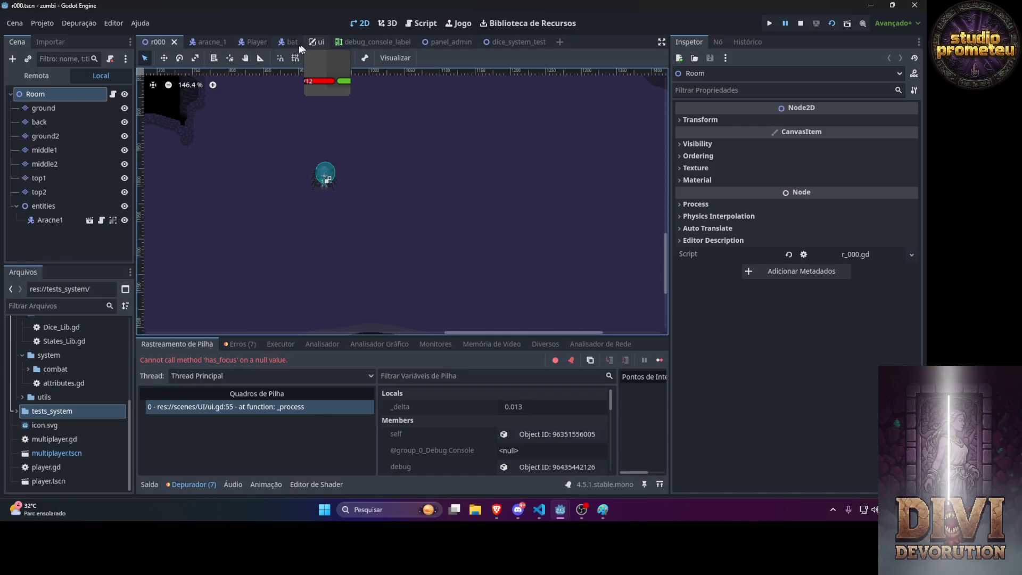
Run the dice_system_test scene in Godot, stopping and restarting the game once.
{"action": "left_click", "coordinate": [508, 42]}
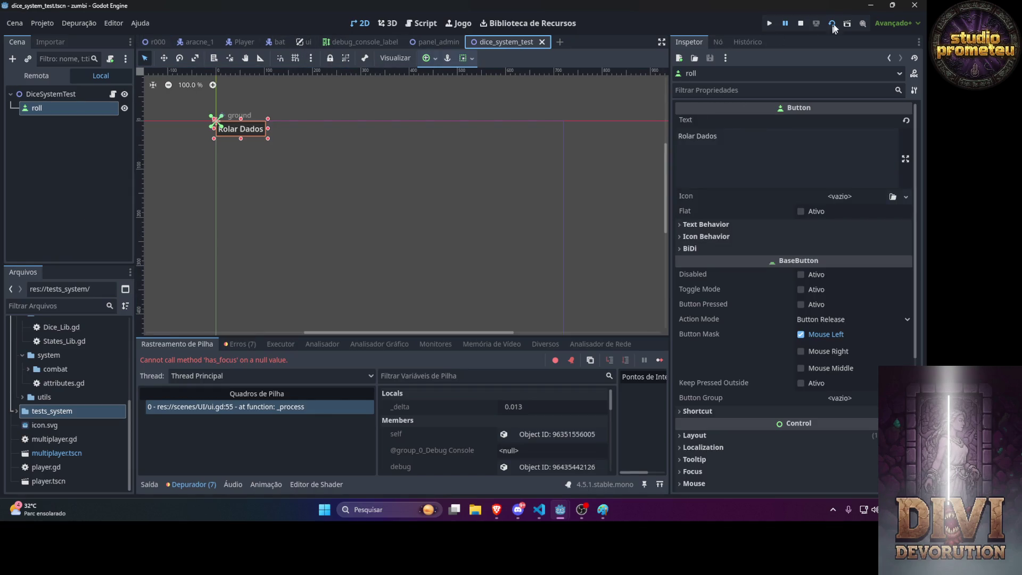
{"action": "left_click", "coordinate": [833, 23]}
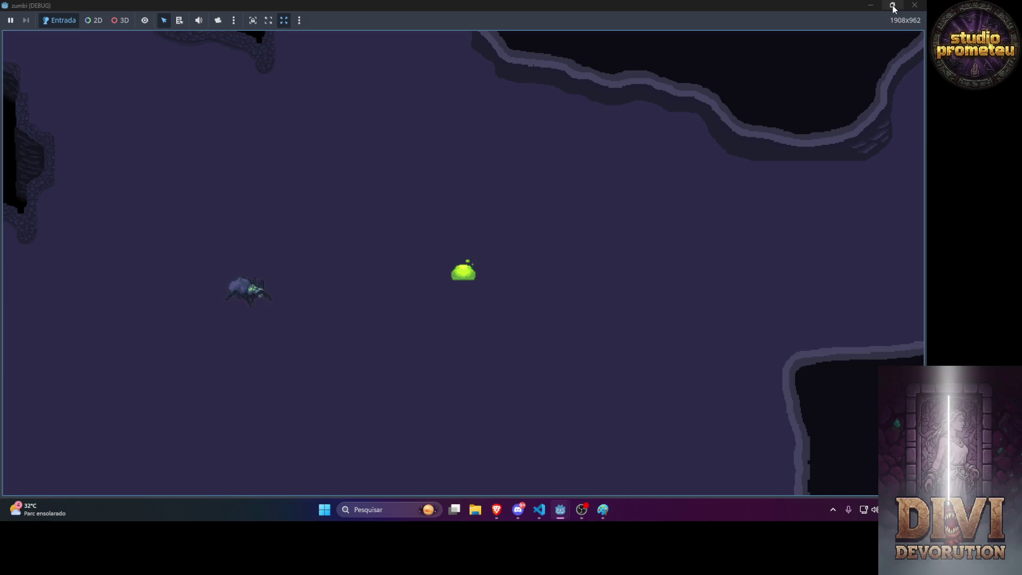
{"action": "left_click", "coordinate": [893, 8]}
{"action": "left_click", "coordinate": [630, 104]}
{"action": "left_click", "coordinate": [831, 23]}
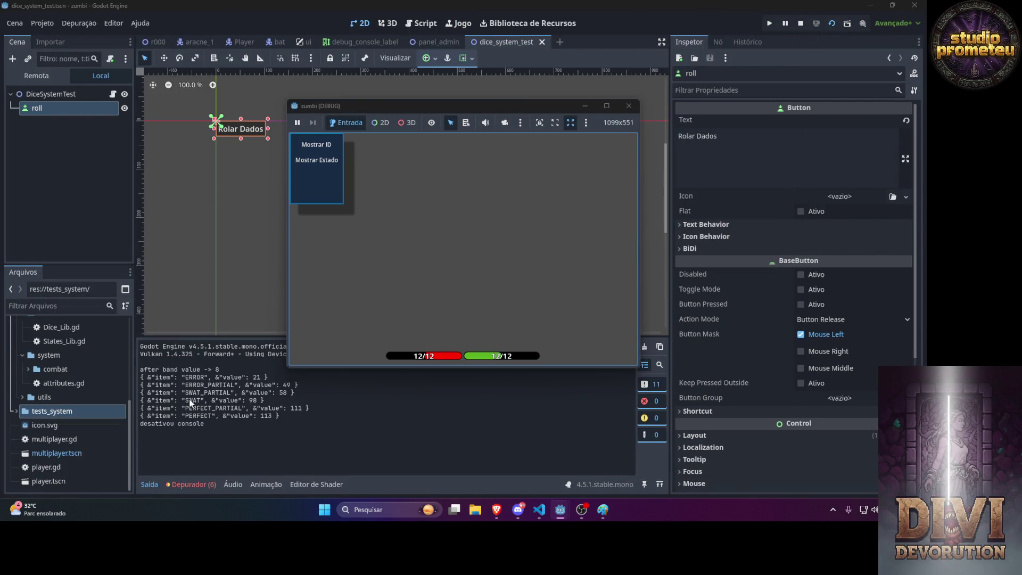
Select the printed output lines, after band value 8 with ERROR 21 to PERFECT 113, and return to VS Code.
{"action": "left_click", "coordinate": [205, 370]}
{"action": "left_click_drag", "start_coordinate": [204, 370], "coordinate": [232, 369]}
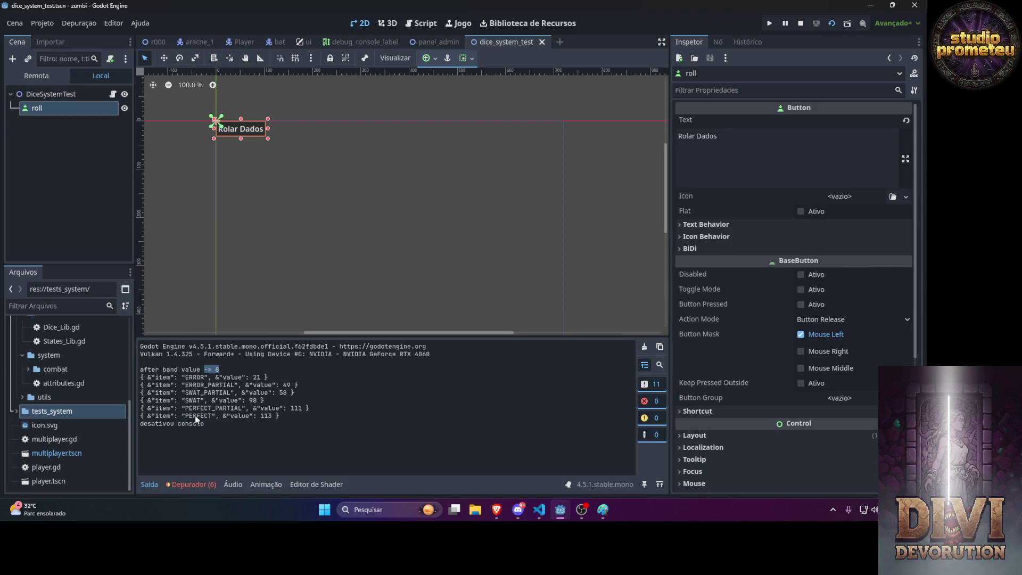
{"action": "left_click_drag", "start_coordinate": [290, 418], "coordinate": [139, 369]}
{"action": "left_click", "coordinate": [539, 510]}
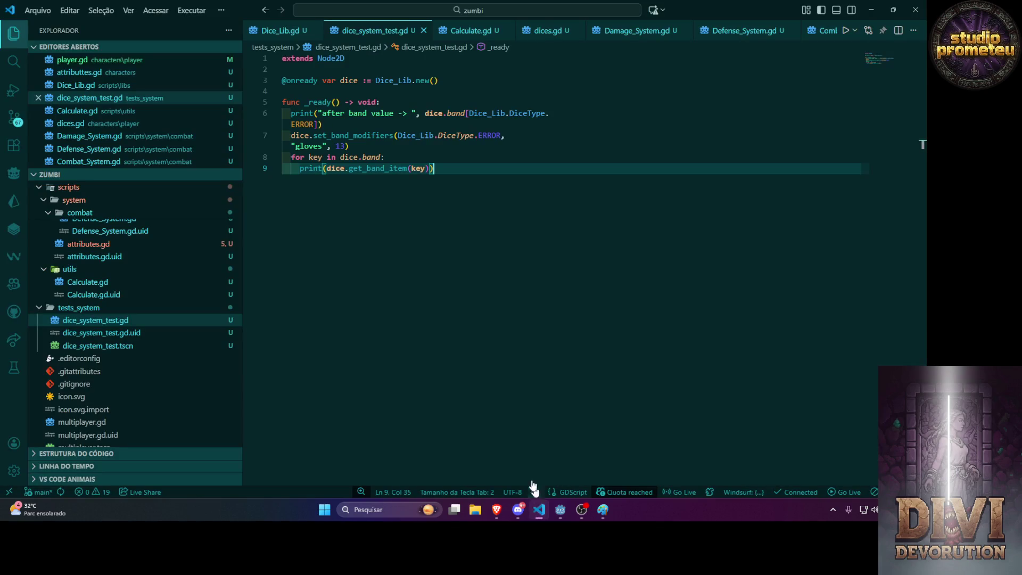
Paste the test script into the Gemini prompt with notes 'esse é meu soeste' and 'e esse é meu console log'.
{"action": "left_click_drag", "start_coordinate": [504, 171], "coordinate": [277, 104]}
{"action": "key", "text": "ctrl+c"}
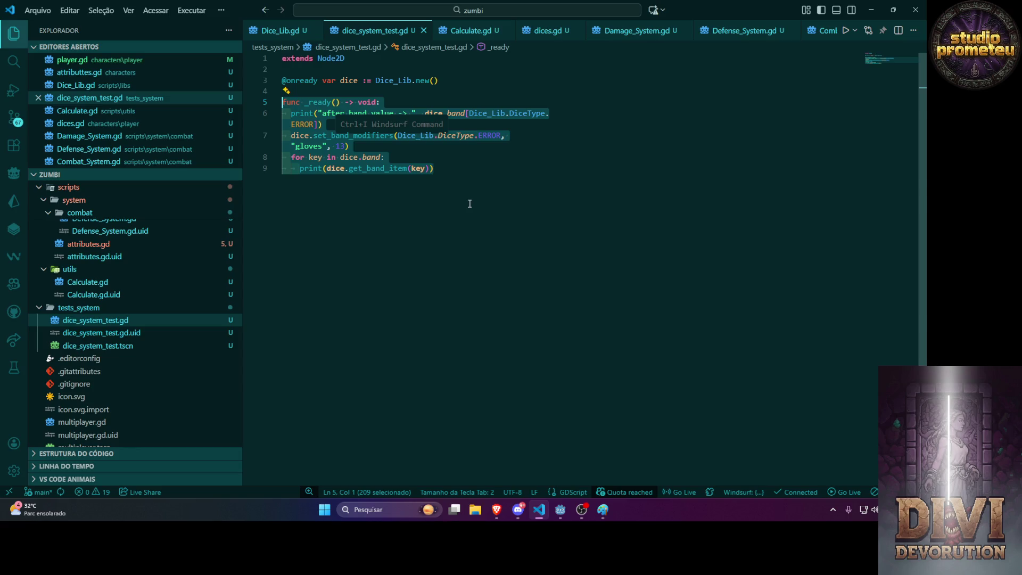
{"action": "key", "text": "alt+Tab"}
{"action": "key", "text": "alt+Tab"}
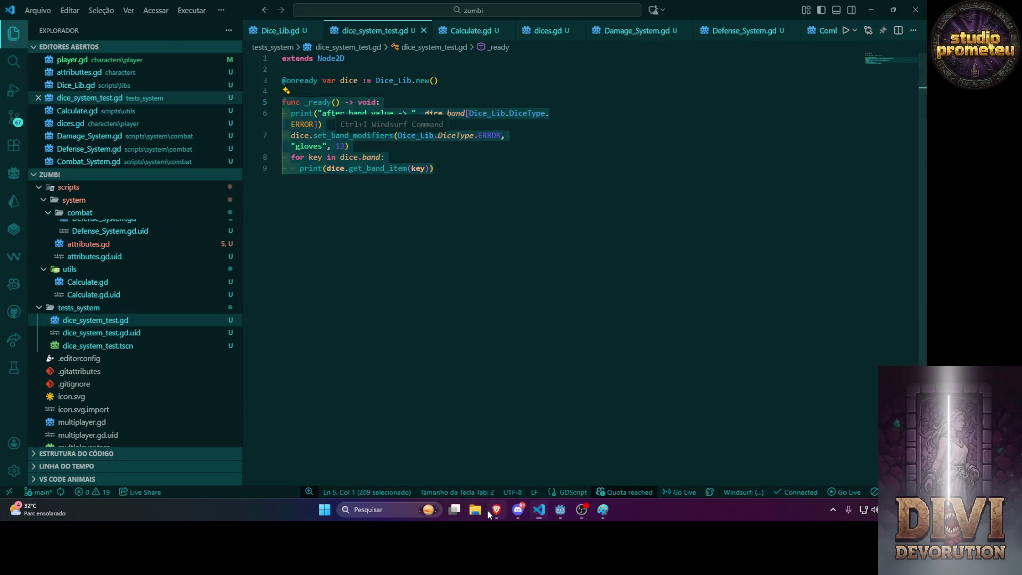
{"action": "left_click", "coordinate": [496, 509]}
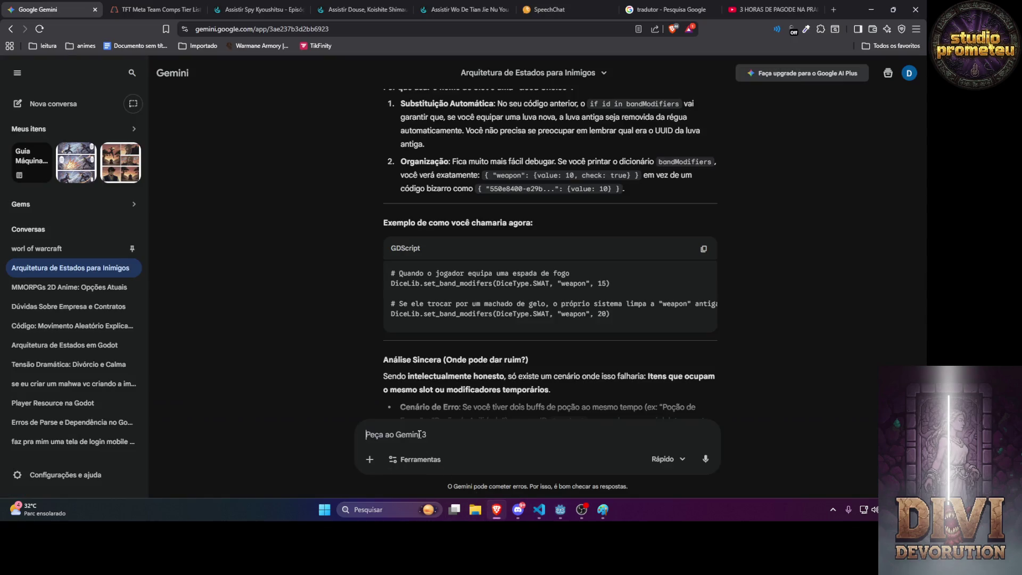
{"action": "type", "text": "esse é meu so"}
{"action": "type", "text": "este"}
{"action": "key", "text": "ctrl+v"}
{"action": "type", "text": "e esse é meu console log"}
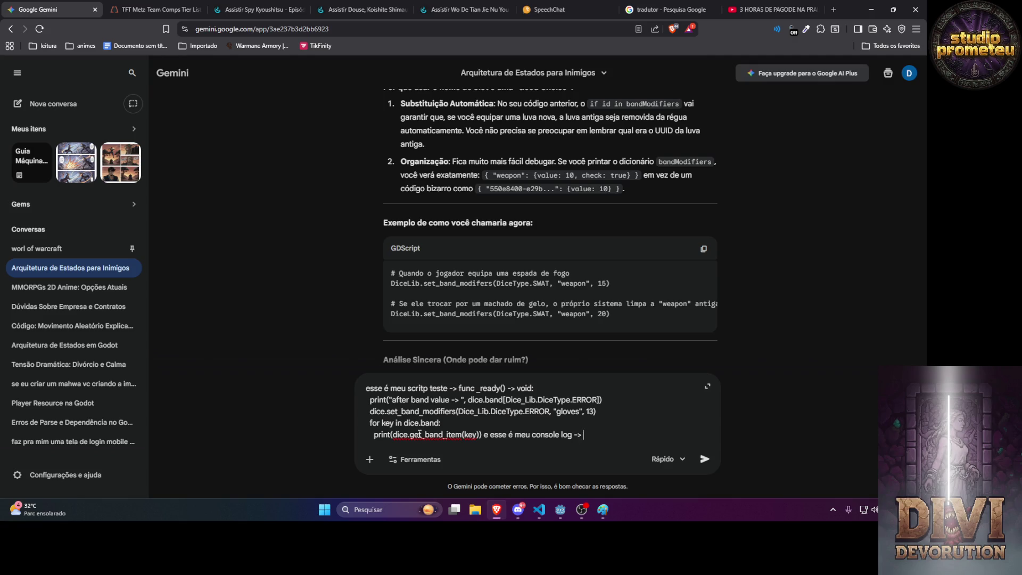
Copy the band value lines from Godot's Output log and paste them after the script in the prompt.
{"action": "key", "text": "alt+Tab"}
{"action": "key", "text": "F5"}
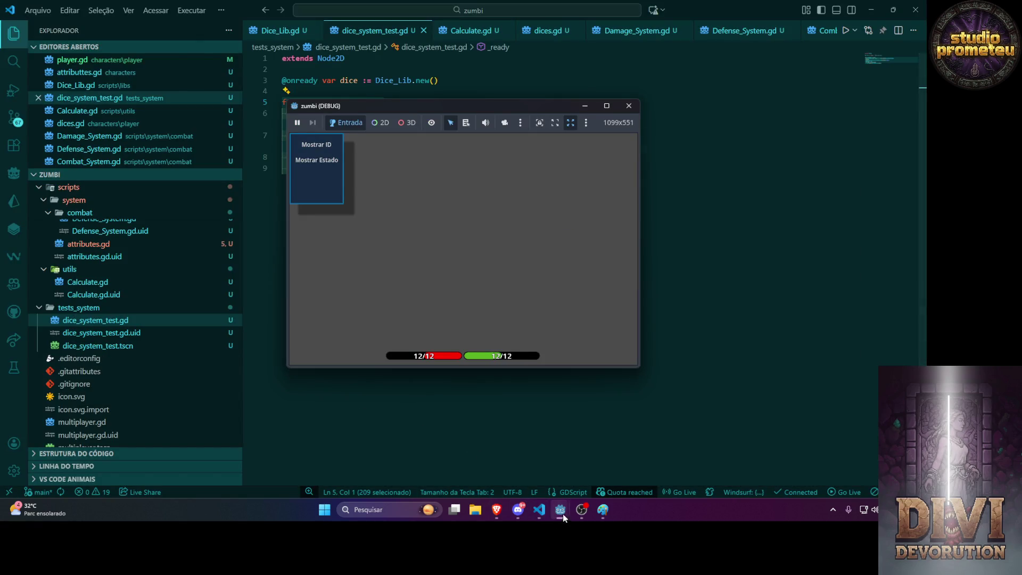
{"action": "left_click", "coordinate": [563, 514]}
{"action": "mouse_move", "coordinate": [560, 510]}
{"action": "left_click", "coordinate": [535, 455]}
{"action": "left_click_drag", "start_coordinate": [285, 416], "coordinate": [130, 369]}
{"action": "left_click", "coordinate": [496, 510]}
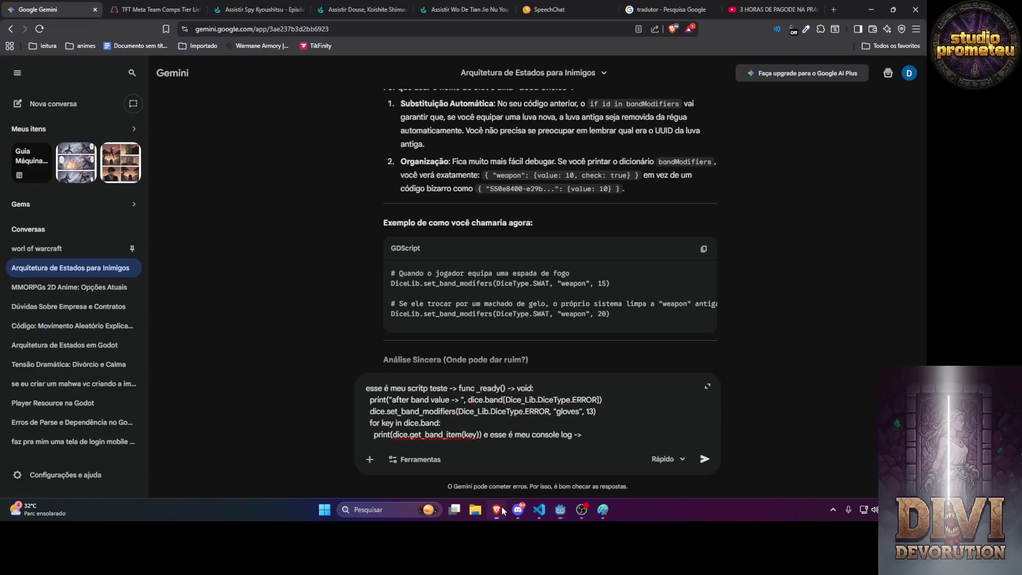
{"action": "left_click", "coordinate": [648, 434]}
{"action": "key", "text": "ctrl+v"}
Add '.. ta certinho', send the prompt, and select Gemini's suggested swap-and-removal test code.
{"action": "type", "text": ".. ta certinho"}
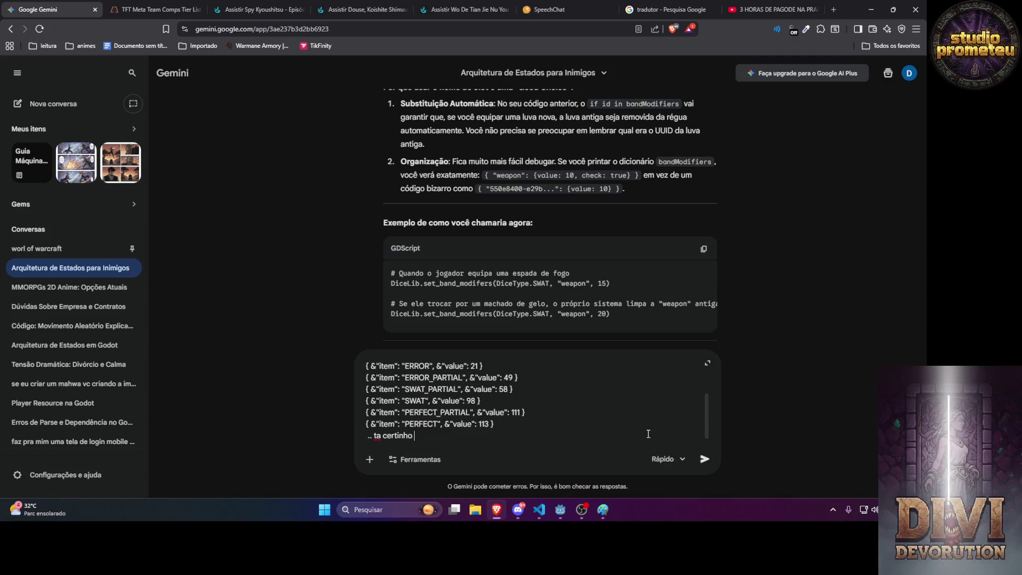
{"action": "key", "text": "Return"}
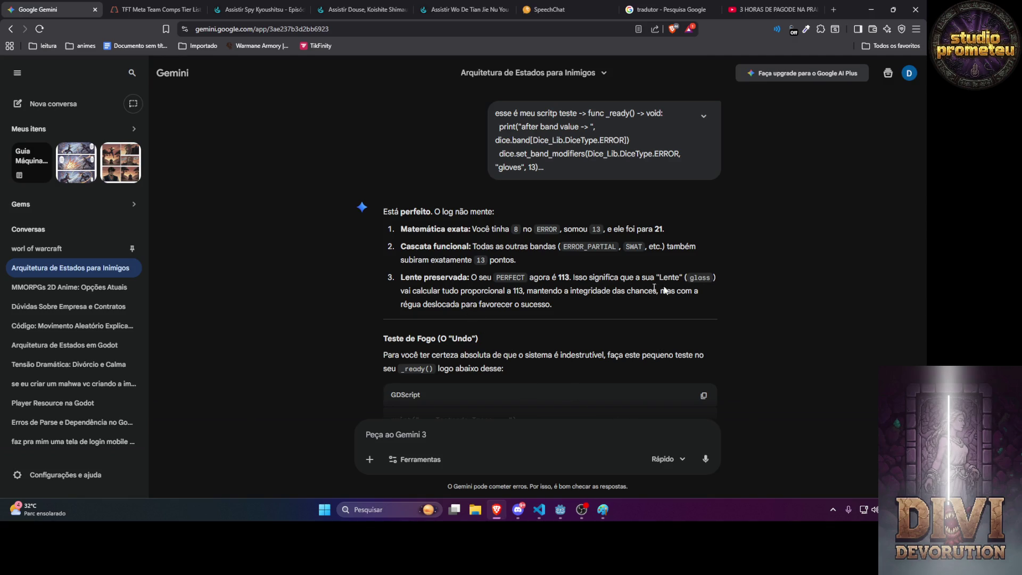
{"action": "scroll", "coordinate": [414, 237], "scroll_direction": "down", "scroll_amount": 3}
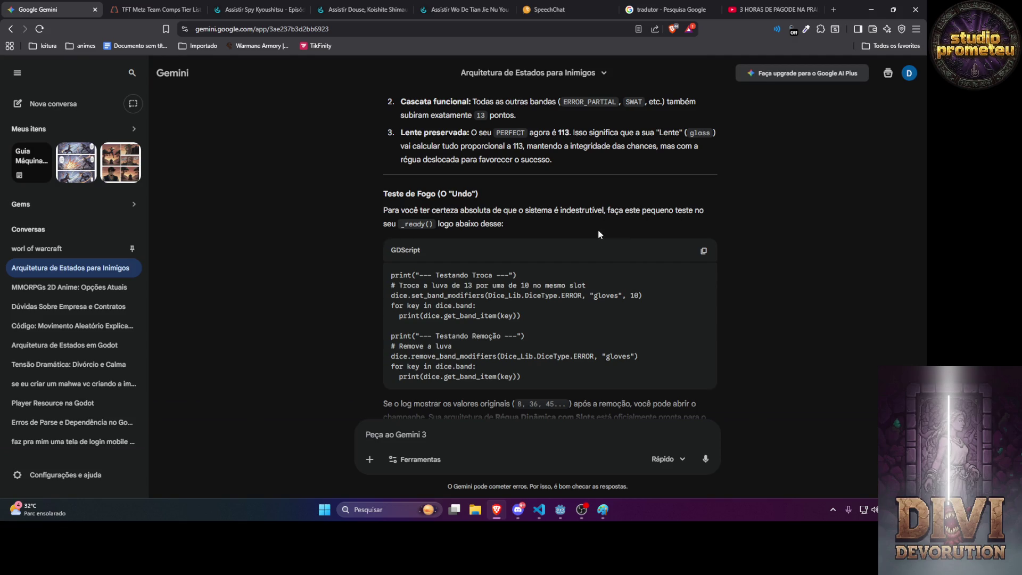
{"action": "scroll", "coordinate": [595, 239], "scroll_direction": "down", "scroll_amount": 1}
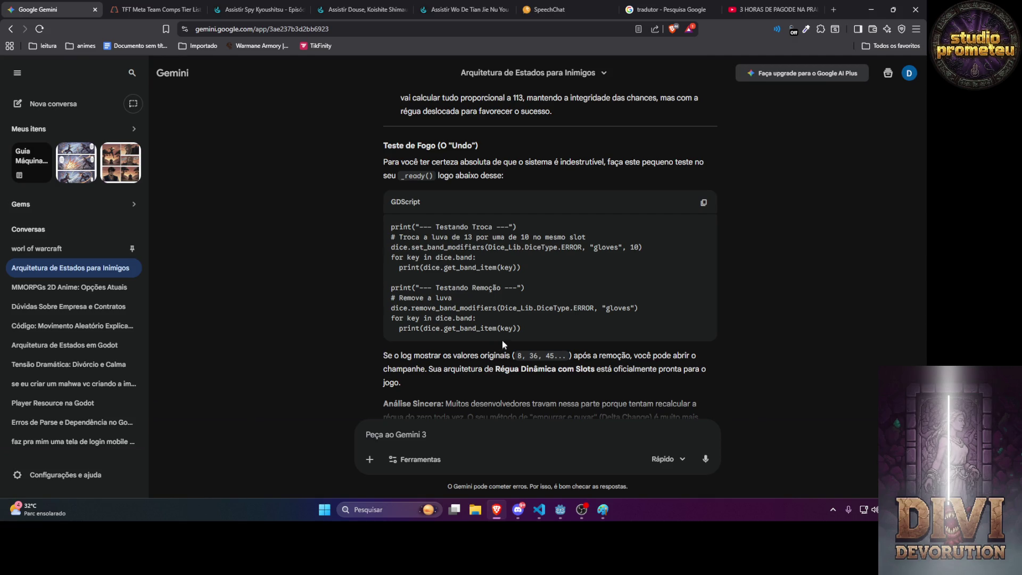
{"action": "left_click_drag", "start_coordinate": [527, 333], "coordinate": [388, 227]}
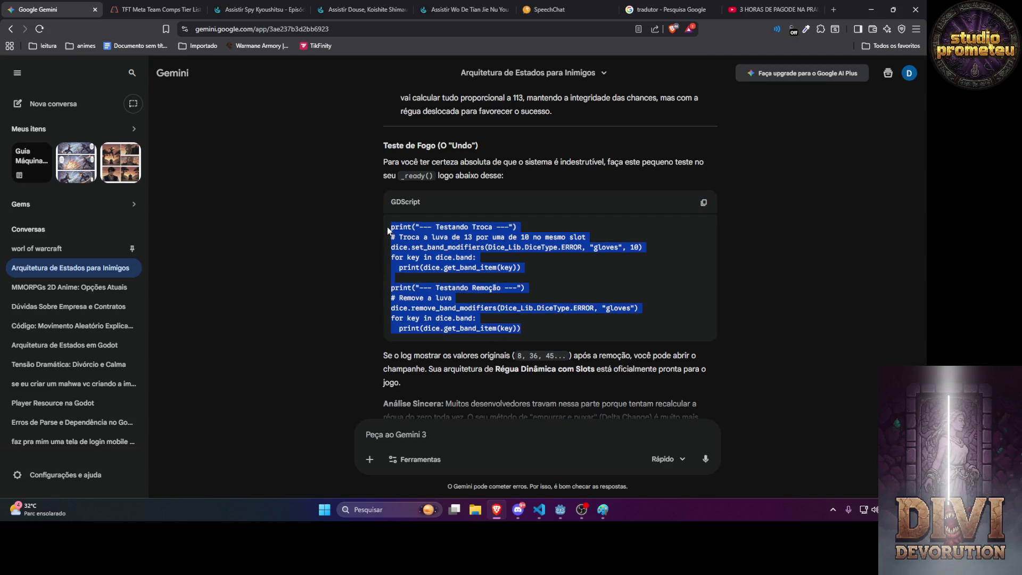
Ask Gemini 'no caso junto com aquele ou separado' about combining the tests.
{"action": "left_click", "coordinate": [451, 435]}
{"action": "type", "text": "no c"}
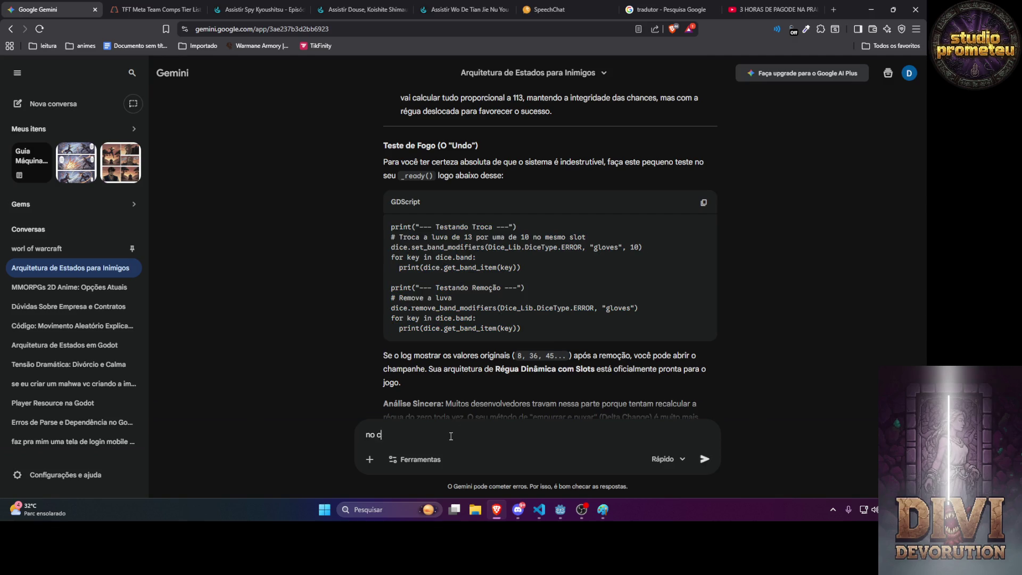
{"action": "type", "text": "aso junto com aquele ou separ"}
{"action": "type", "text": "ado"}
{"action": "key", "text": "Return"}
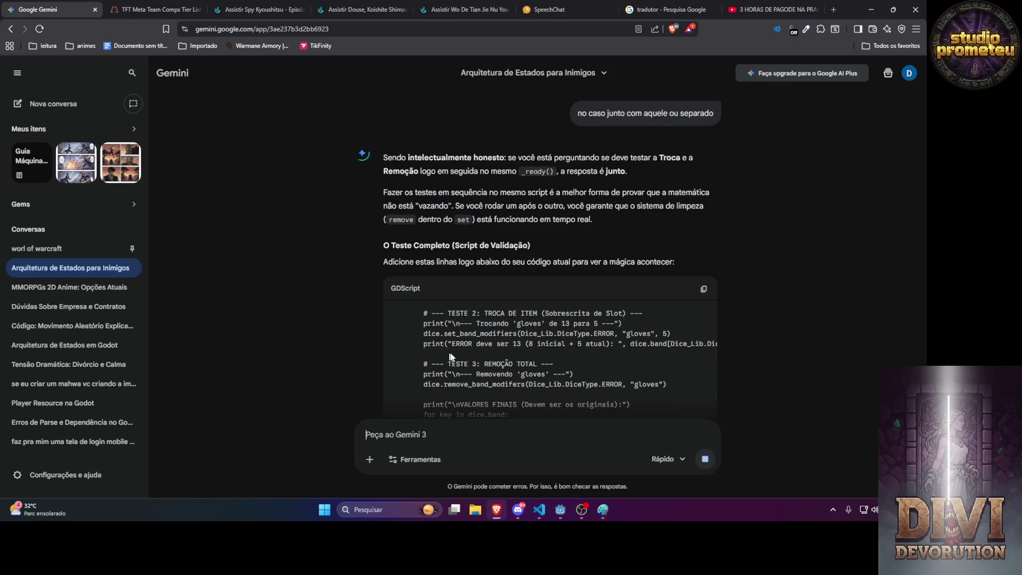
Request a complete test script, pasting in the current dice_system_test.gd contents.
{"action": "type", "text": "me mostra o scripo"}
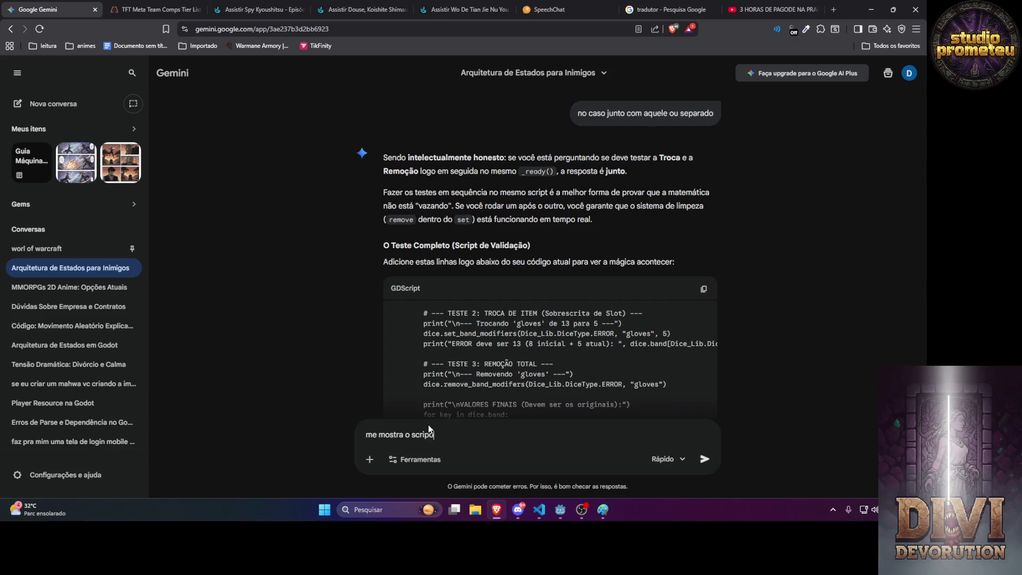
{"action": "type", "text": "t de teste completo vou"}
{"action": "type", "text": " te mostrar "}
{"action": "type", "text": "como e"}
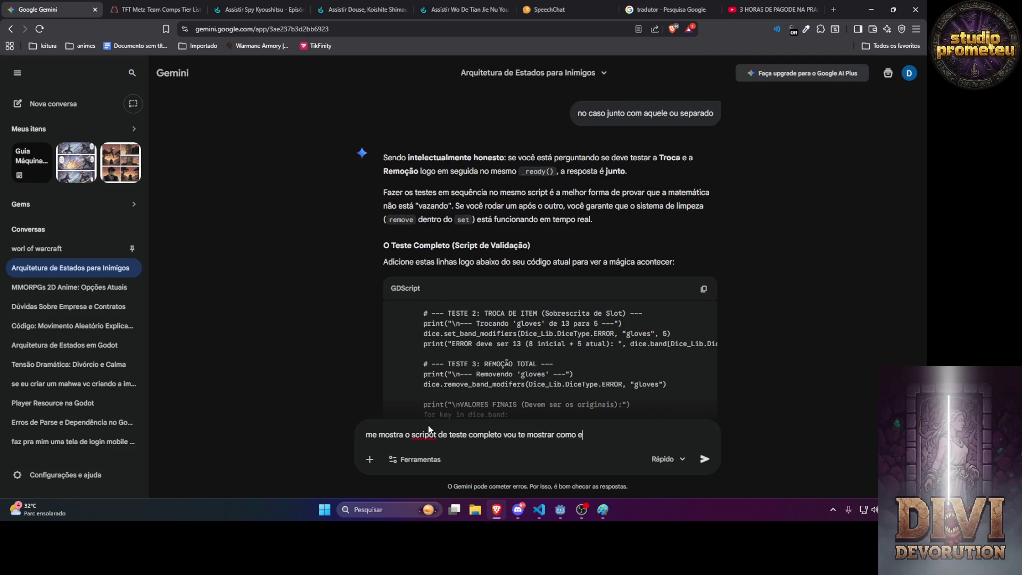
{"action": "type", "text": "le ta e faça u"}
{"action": "type", "text": "a mim"}
{"action": "type", "text": "ado nele"}
{"action": "key", "text": "alt+Tab"}
{"action": "key", "text": "alt+Tab"}
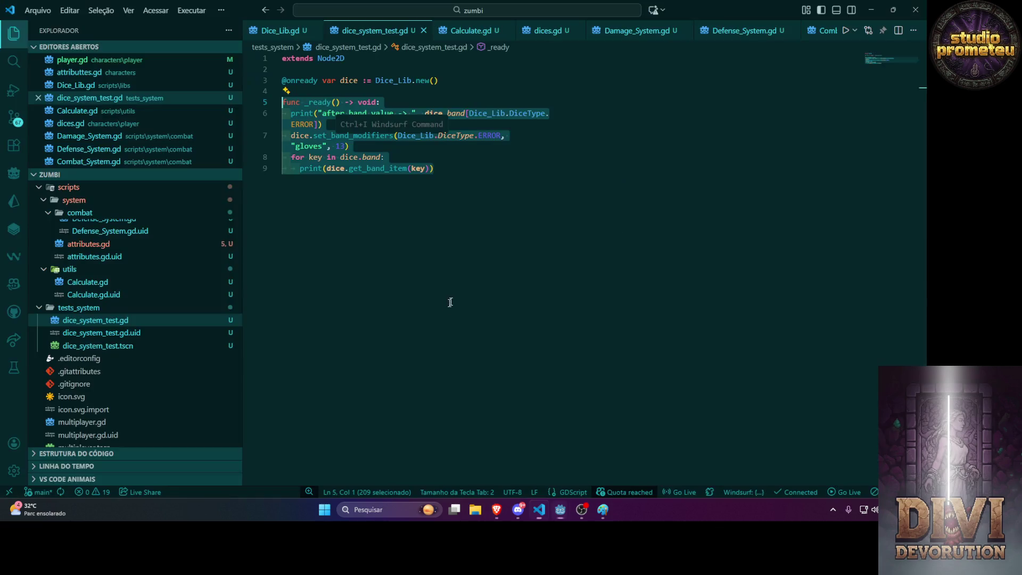
{"action": "key", "text": "ctrl+a"}
{"action": "key", "text": "ctrl+c"}
{"action": "key", "text": "alt+Tab"}
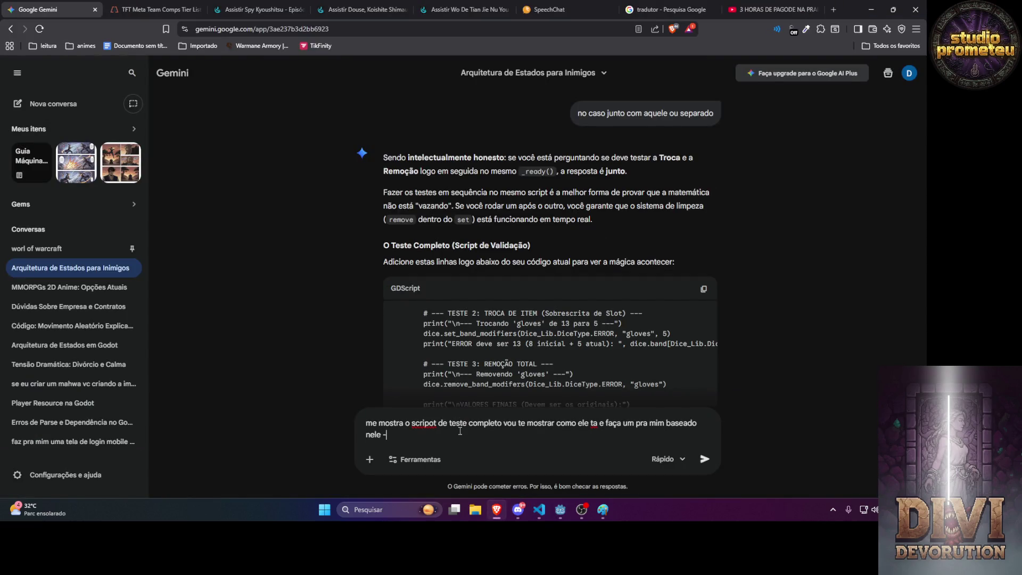
{"action": "key", "text": "ctrl+v"}
{"action": "key", "text": "Return"}
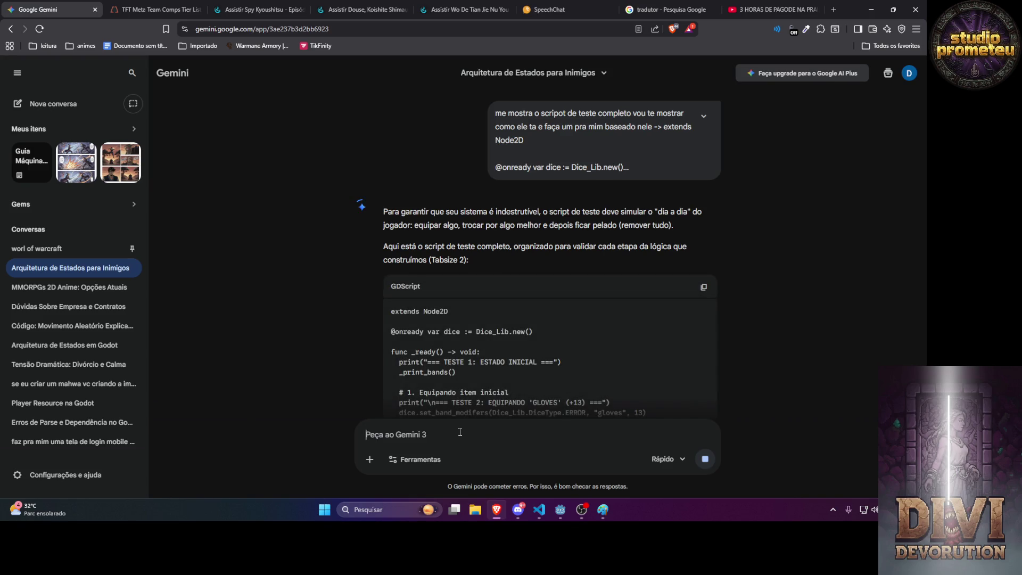
Copy Gemini's complete equip, swap, remove and verify test script and return to VS Code.
{"action": "scroll", "coordinate": [479, 301], "scroll_direction": "down", "scroll_amount": 1}
{"action": "scroll", "coordinate": [479, 301], "scroll_direction": "down", "scroll_amount": 2}
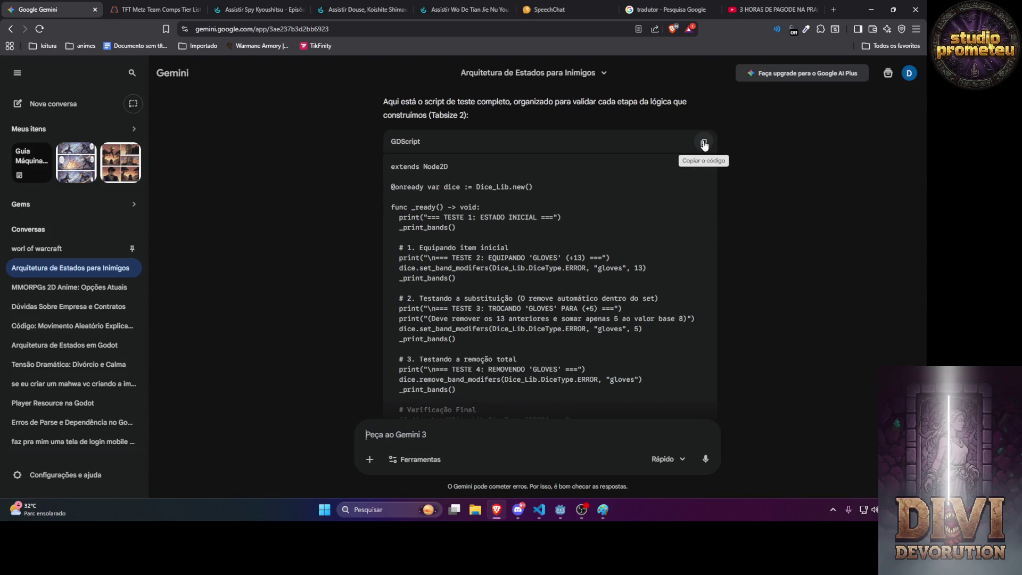
{"action": "left_click", "coordinate": [704, 145]}
{"action": "scroll", "coordinate": [653, 217], "scroll_direction": "down", "scroll_amount": 3}
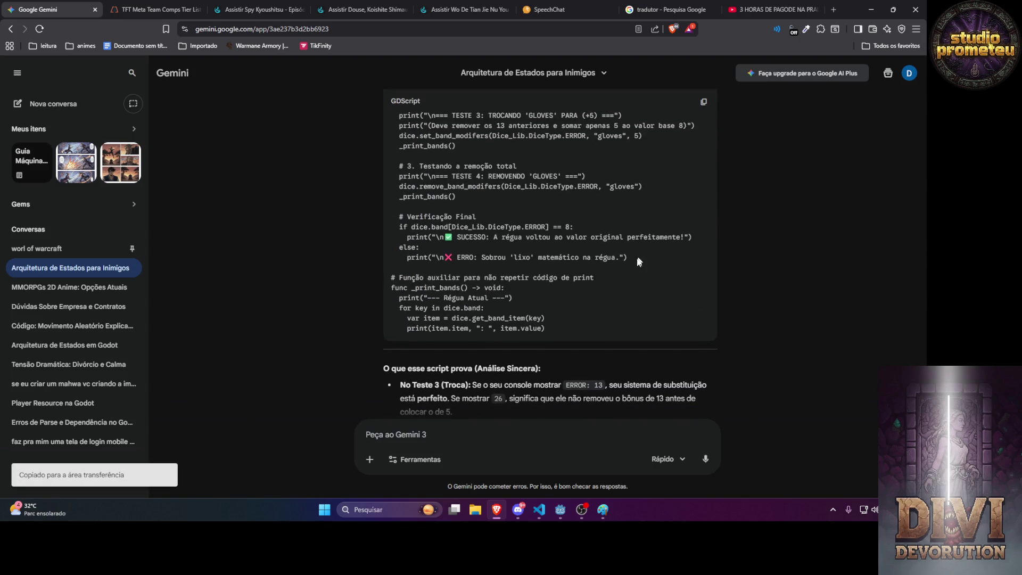
{"action": "left_click", "coordinate": [539, 510]}
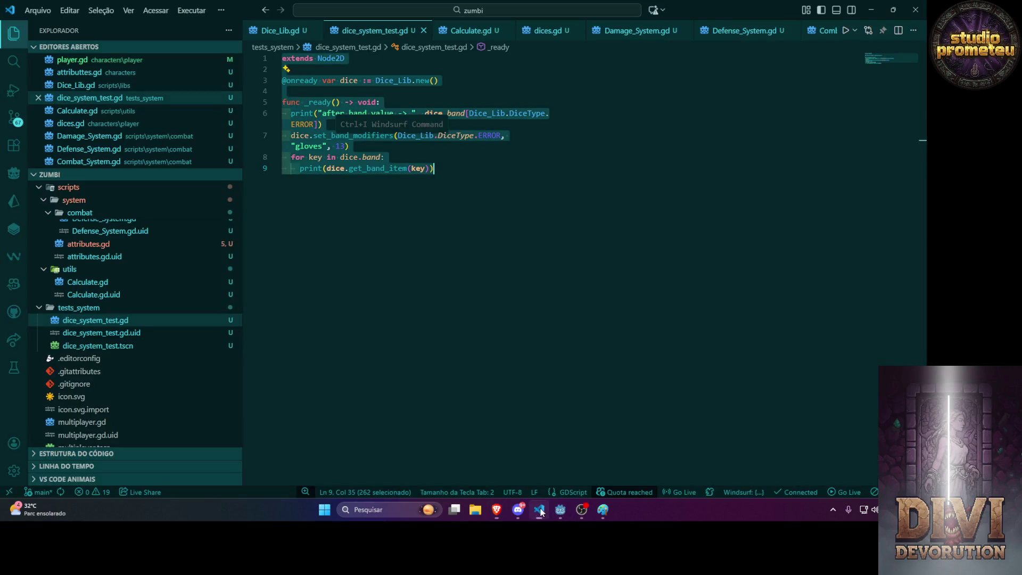
Replace dice_system_test.gd with Gemini's script, save it, and rerun the test scene in Godot.
{"action": "key", "text": "ctrl+v"}
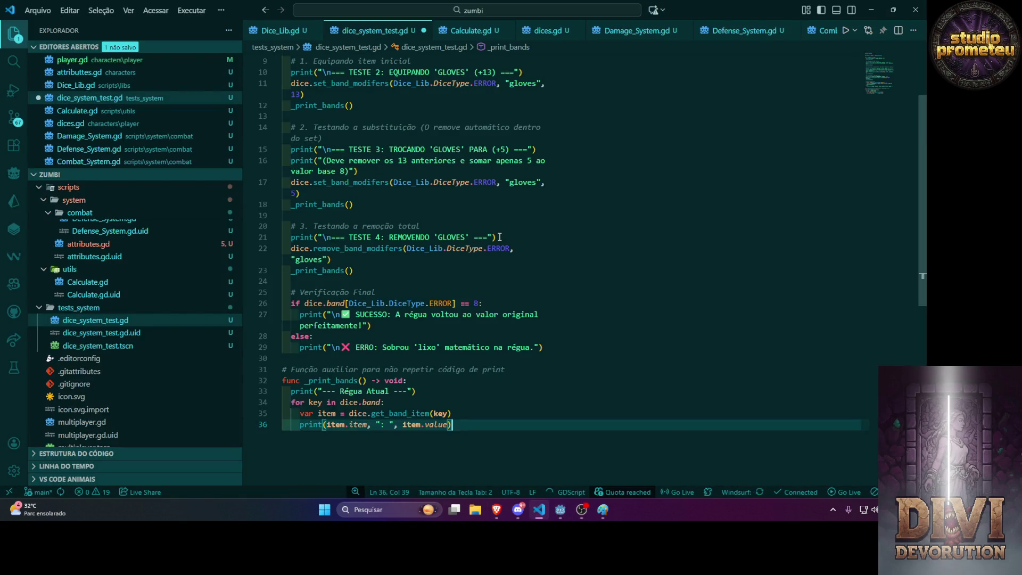
{"action": "key", "text": "ctrl+s"}
{"action": "mouse_move", "coordinate": [561, 511]}
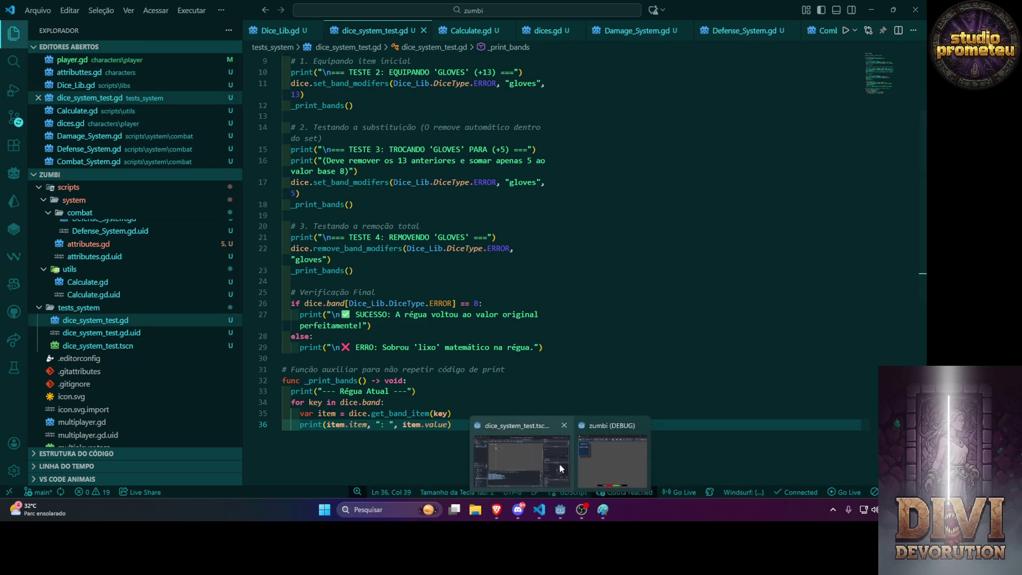
{"action": "left_click", "coordinate": [562, 470]}
{"action": "left_click", "coordinate": [829, 25]}
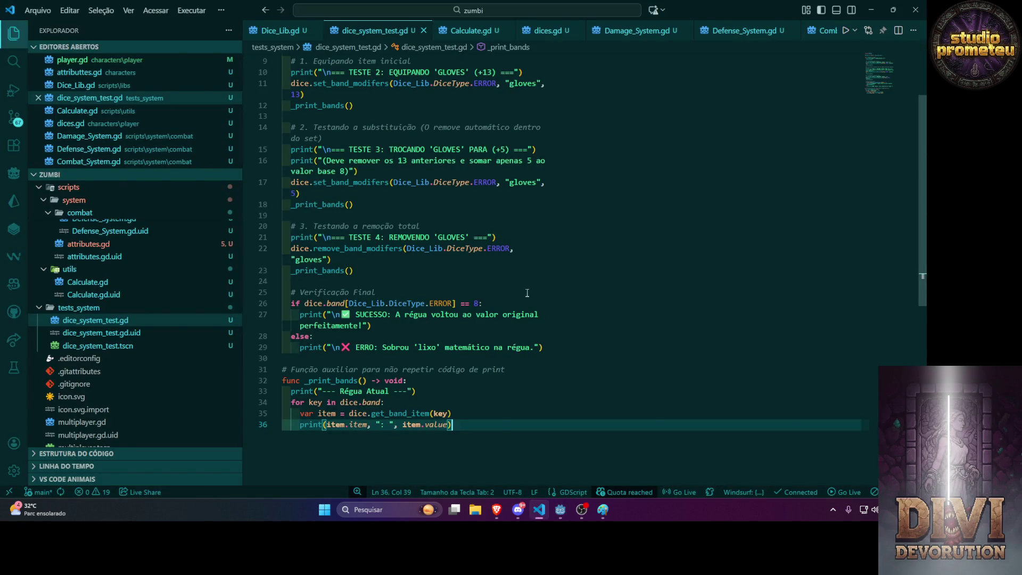
Compare Godot's debugger error with the script and locate the misspelled set_band_modifers call on line 11.
{"action": "key", "text": "alt+Tab"}
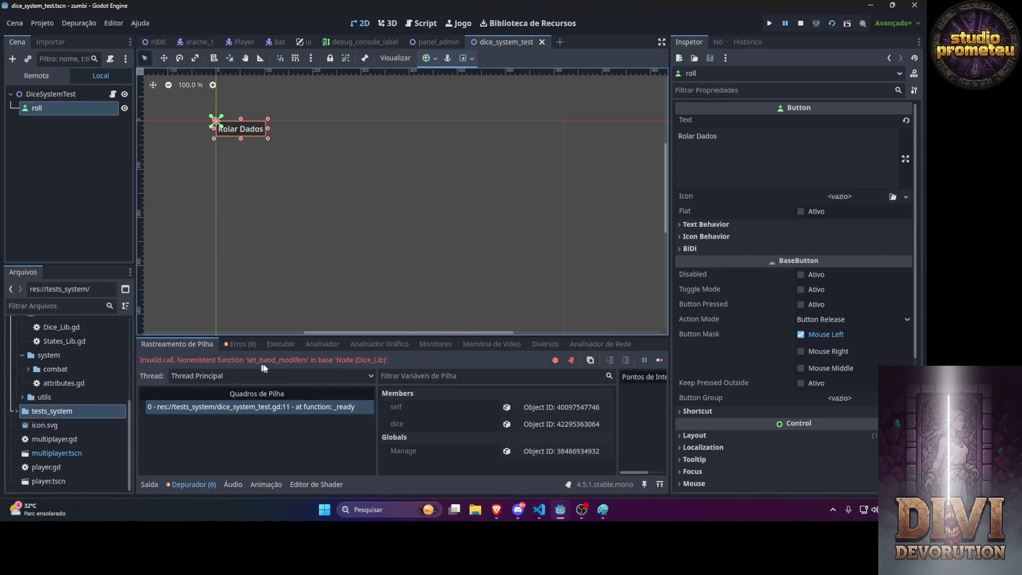
{"action": "key", "text": "alt+Tab"}
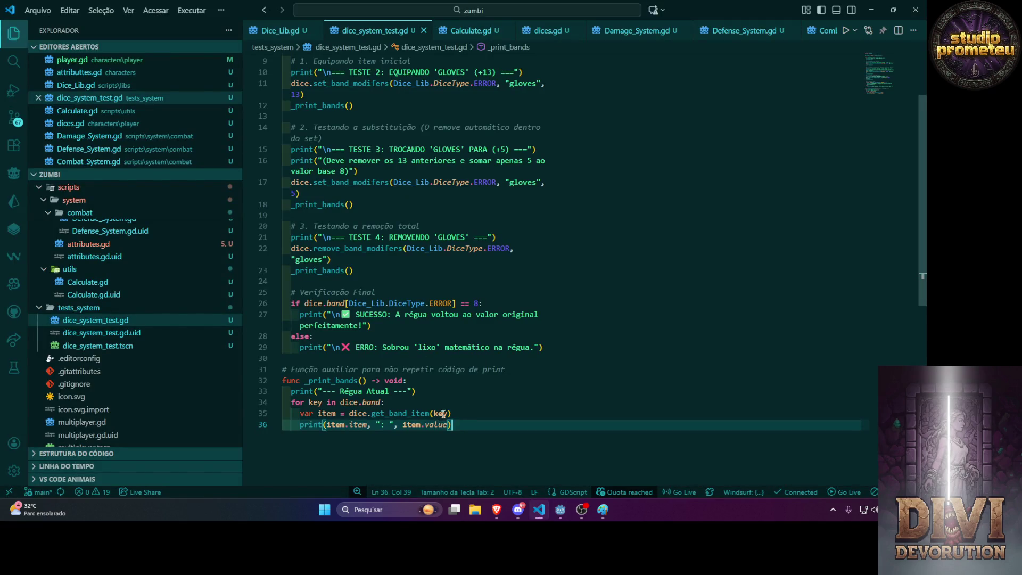
{"action": "scroll", "coordinate": [508, 343], "scroll_direction": "up", "scroll_amount": 3}
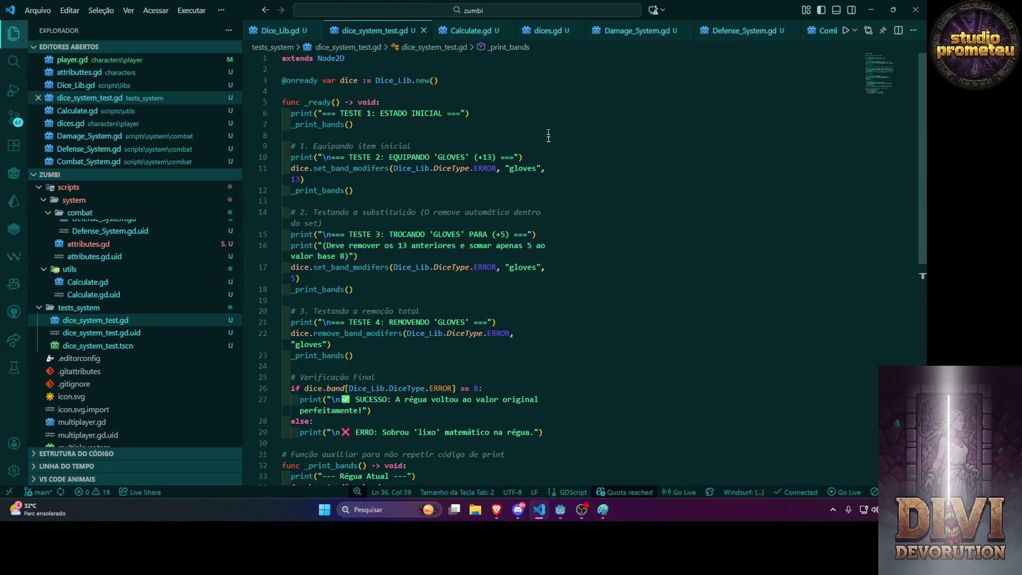
{"action": "scroll", "coordinate": [476, 295], "scroll_direction": "down", "scroll_amount": 2}
{"action": "scroll", "coordinate": [502, 279], "scroll_direction": "up", "scroll_amount": 2}
{"action": "scroll", "coordinate": [501, 278], "scroll_direction": "down", "scroll_amount": 5}
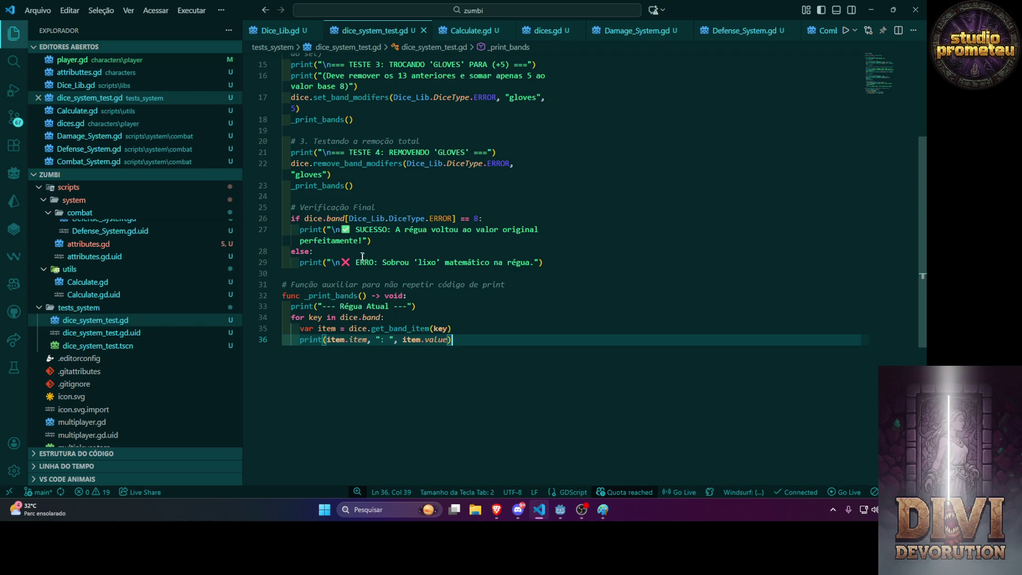
{"action": "key", "text": "alt+Tab"}
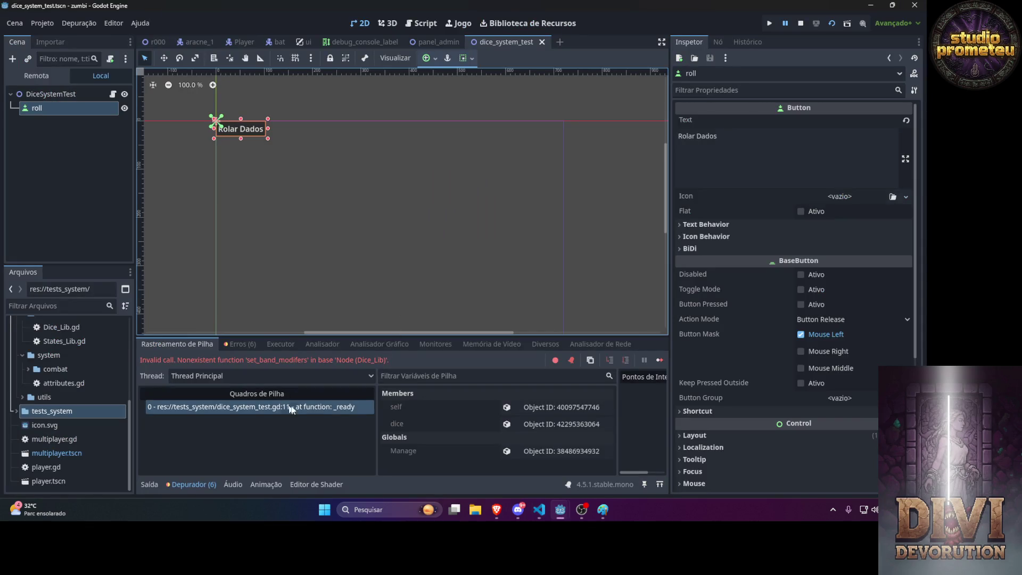
{"action": "key", "text": "alt+Tab"}
{"action": "scroll", "coordinate": [292, 262], "scroll_direction": "up", "scroll_amount": 5}
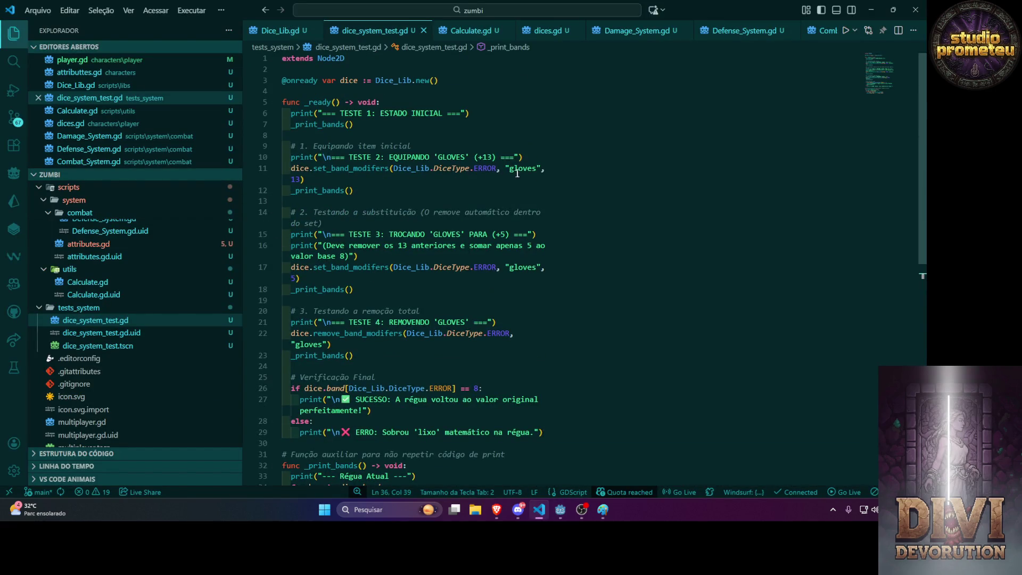
{"action": "left_click", "coordinate": [380, 168]}
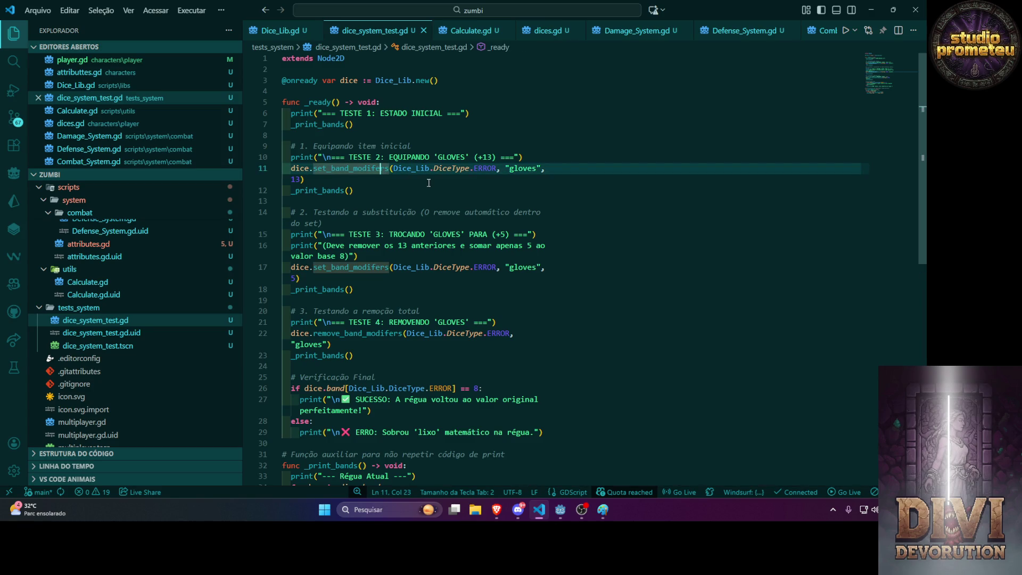
Correct both set_band_modifers calls to set_band_modifiers, save, and rerun the scene with F6.
{"action": "key", "text": "ctrl+d"}
{"action": "key", "text": "ctrl+d"}
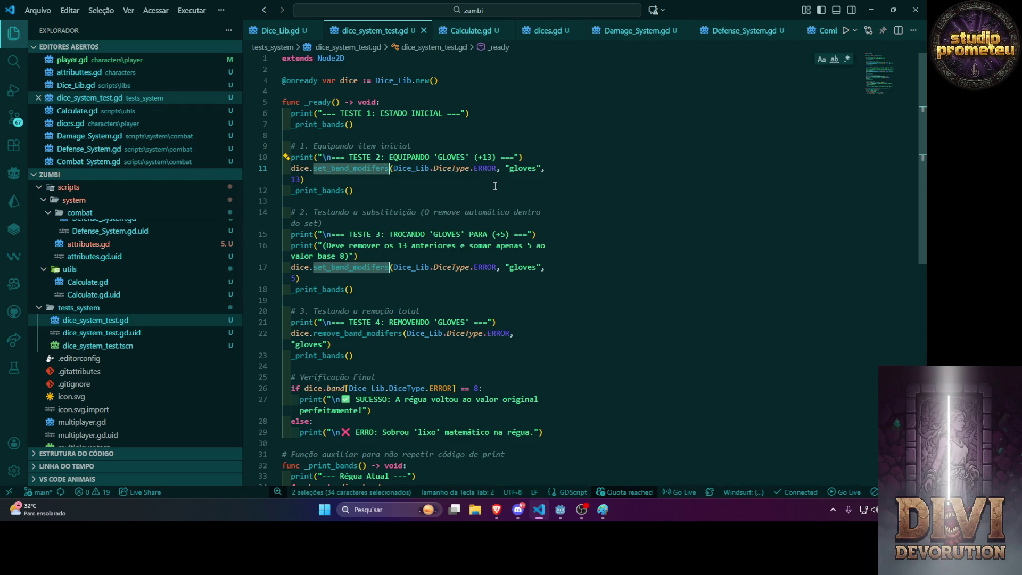
{"action": "scroll", "coordinate": [495, 185], "scroll_direction": "down", "scroll_amount": 3}
{"action": "key", "text": "Right"}
{"action": "key", "text": "Left"}
{"action": "key", "text": "Left"}
{"action": "key", "text": "Left"}
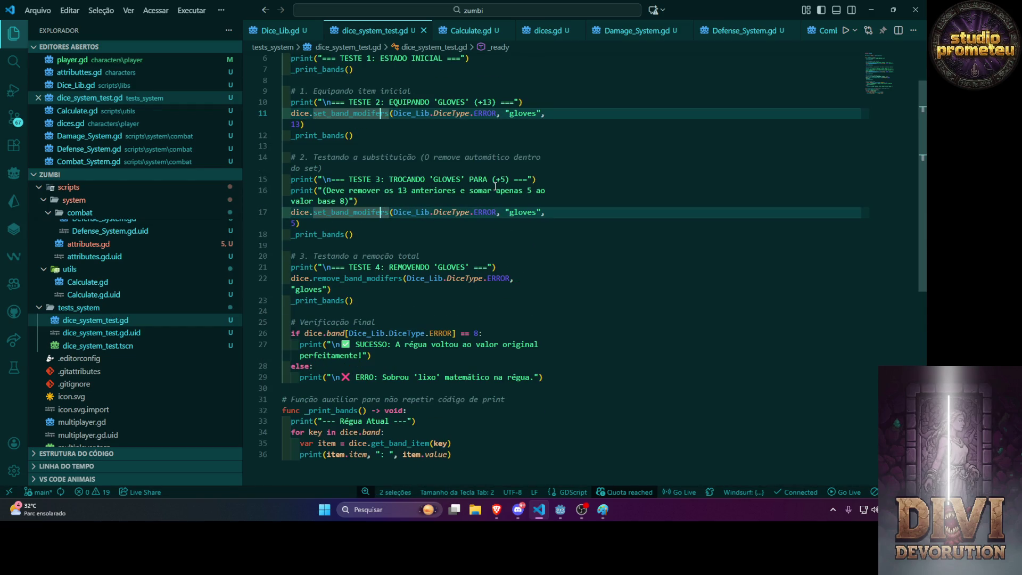
{"action": "type", "text": "i"}
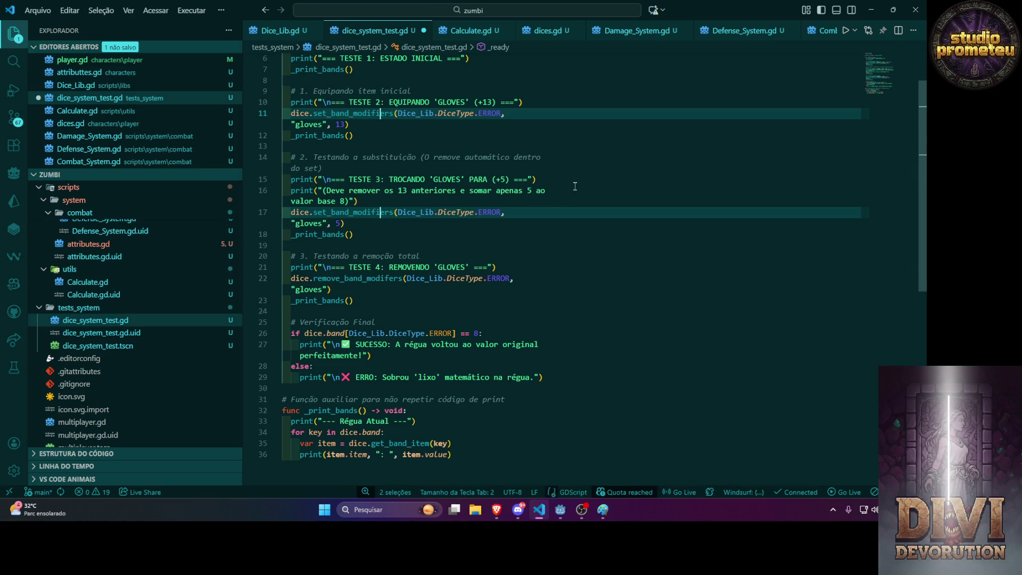
{"action": "key", "text": "ctrl+s"}
{"action": "key", "text": "alt+Tab"}
{"action": "key", "text": "F6"}
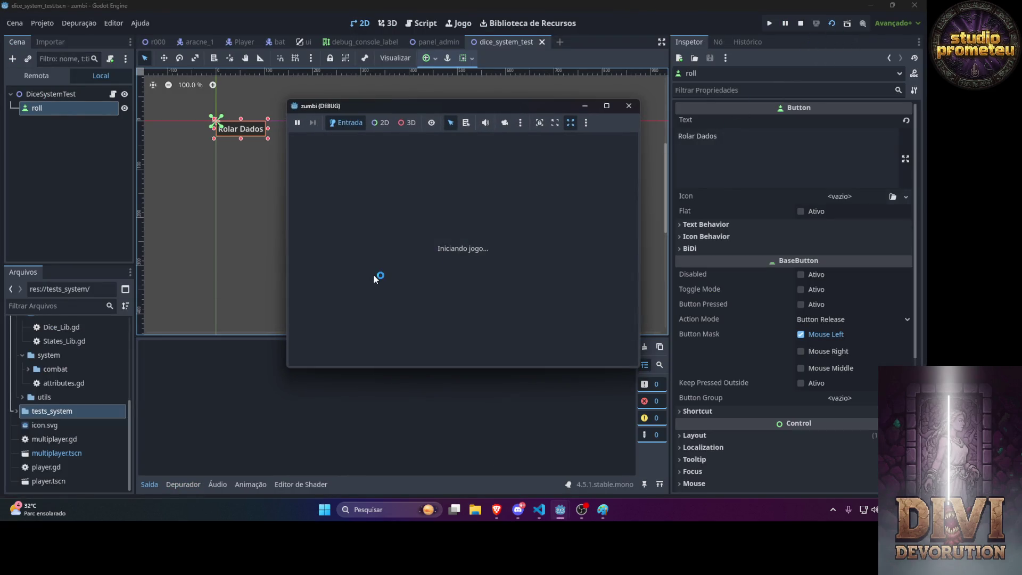
Fix the remove_band_modifers typo on line 22, save, and rerun the scene to reach SUCESSO.
{"action": "key", "text": "alt+Tab"}
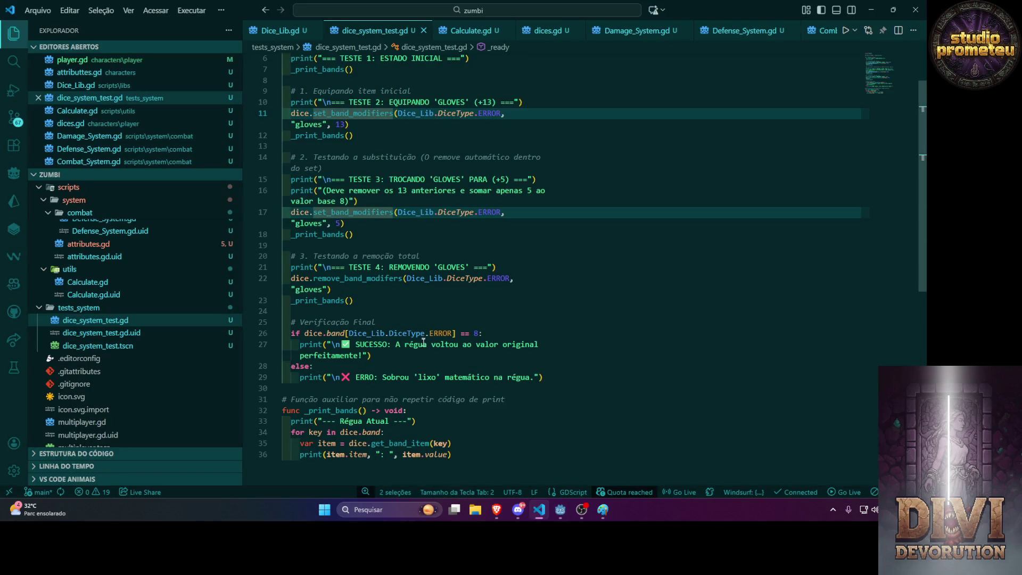
{"action": "key", "text": "alt+Tab"}
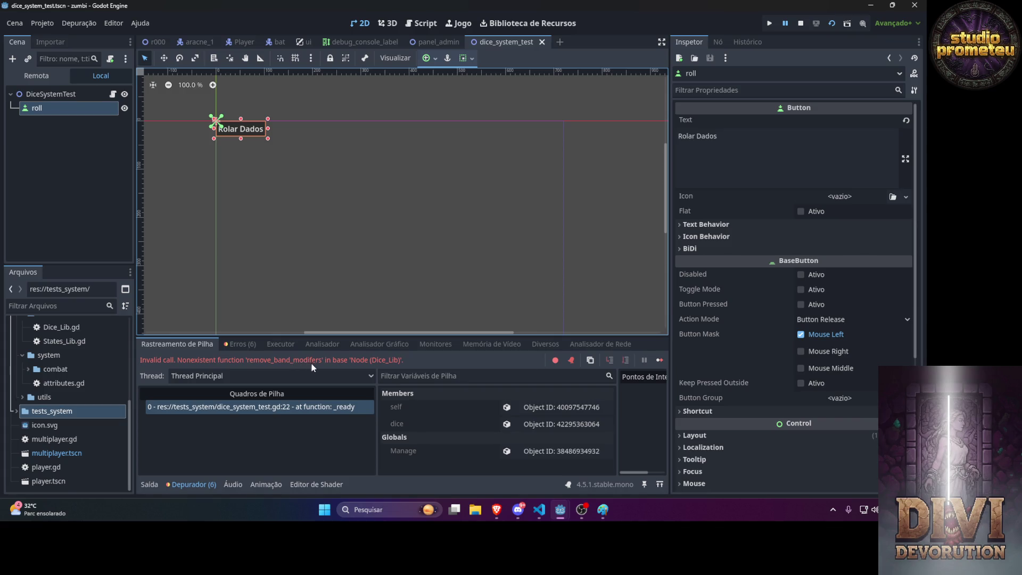
{"action": "key", "text": "alt+Tab"}
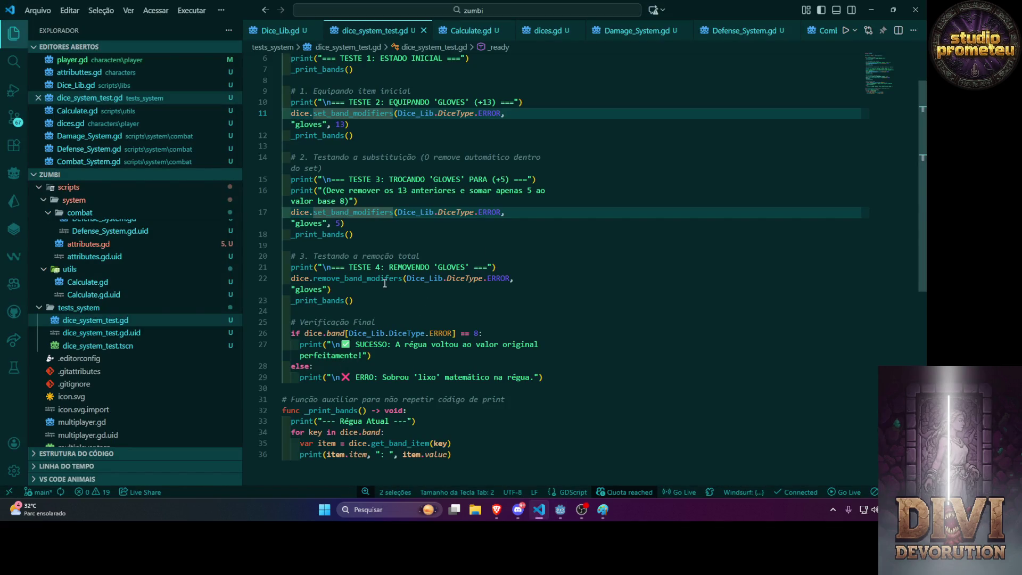
{"action": "double_click", "coordinate": [386, 279]}
{"action": "scroll", "coordinate": [389, 280], "scroll_direction": "down", "scroll_amount": 1}
{"action": "left_click", "coordinate": [390, 255]}
{"action": "type", "text": "i"}
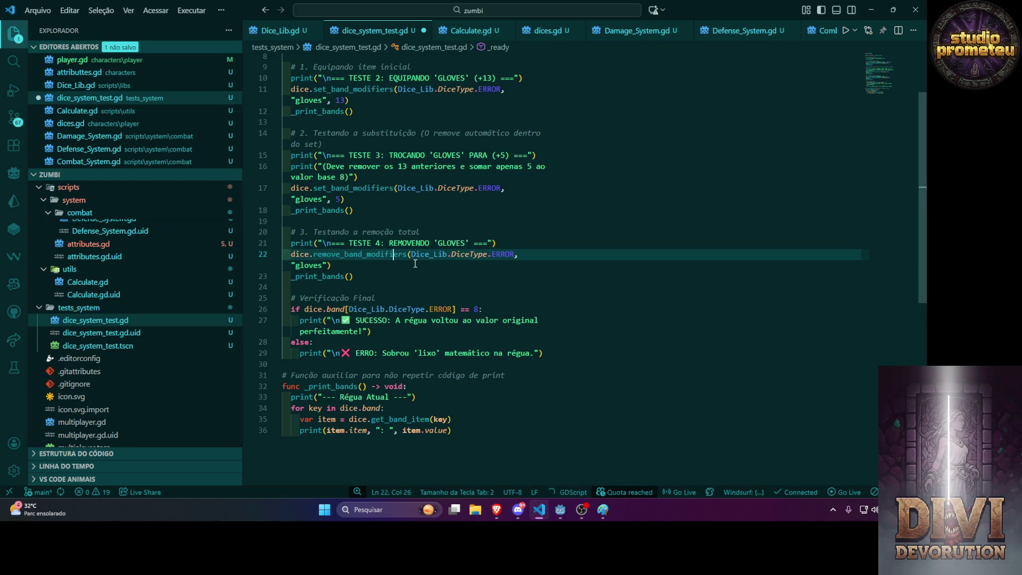
{"action": "key", "text": "ctrl+s"}
{"action": "key", "text": "alt+Tab"}
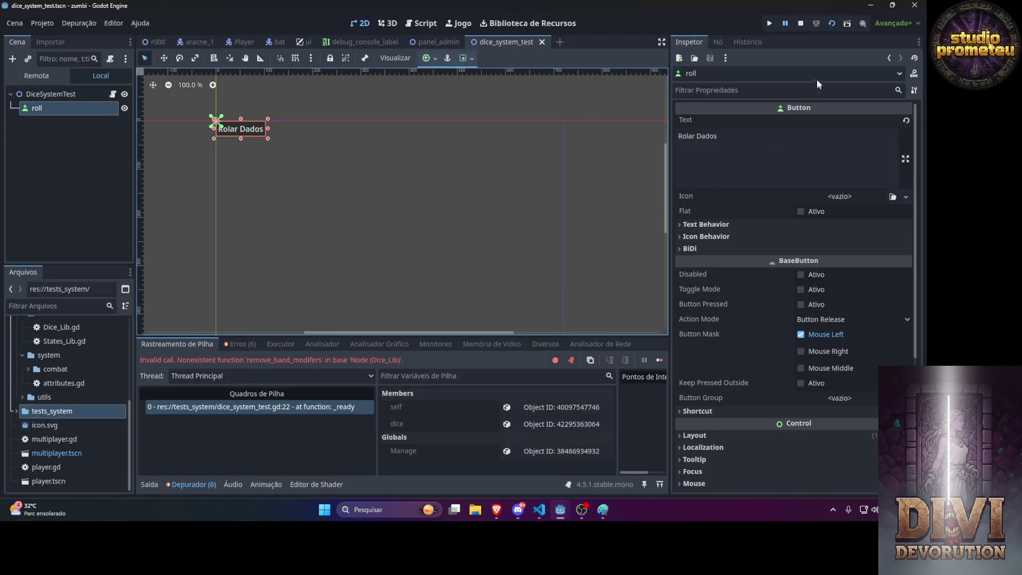
{"action": "left_click", "coordinate": [829, 25]}
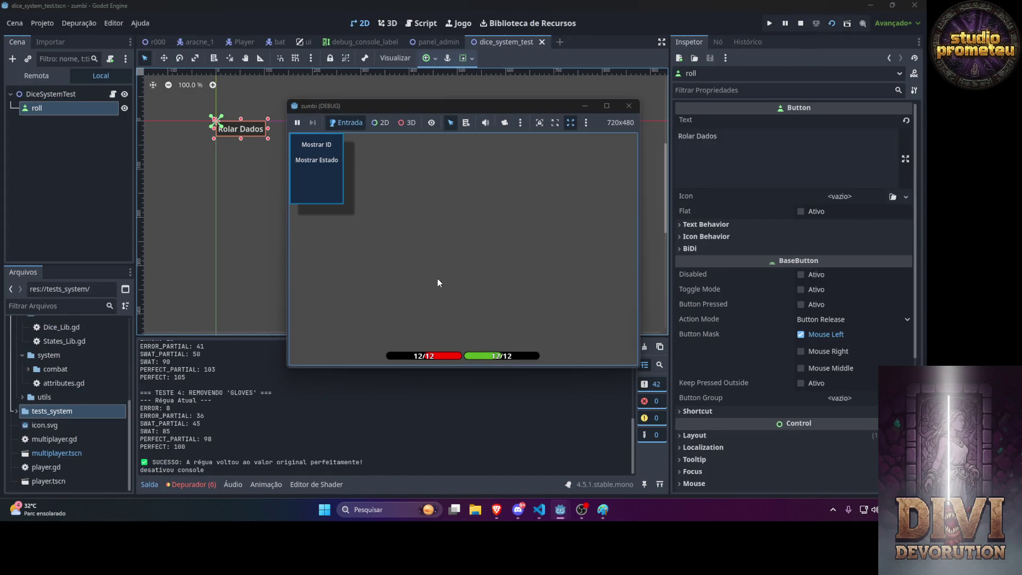
Review the Output log from TESTE 1 through SUCESSO, including the +5 gloves swap, and select all of it.
{"action": "left_click", "coordinate": [254, 403]}
{"action": "scroll", "coordinate": [254, 403], "scroll_direction": "up", "scroll_amount": 3}
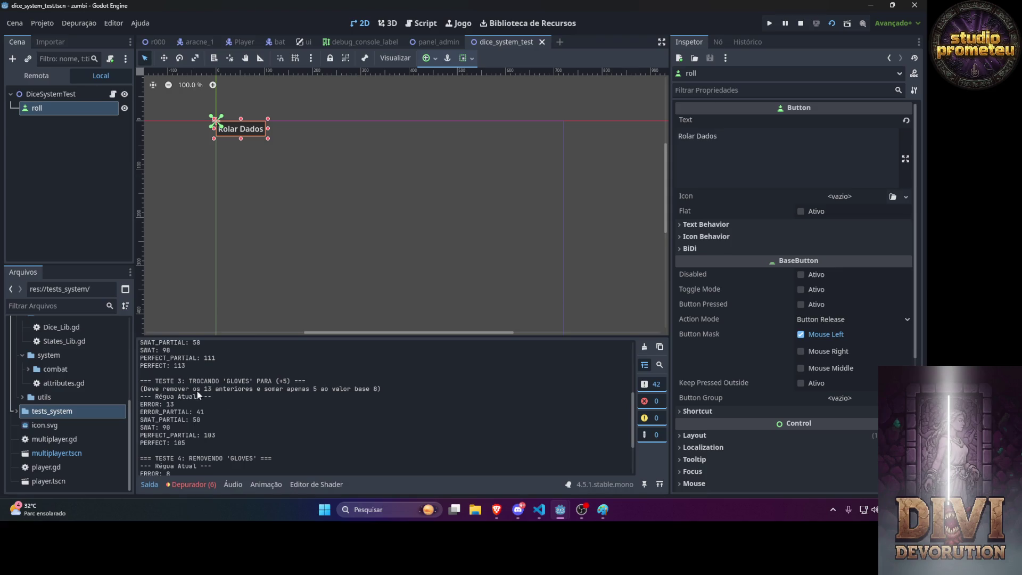
{"action": "scroll", "coordinate": [187, 391], "scroll_direction": "up", "scroll_amount": 5}
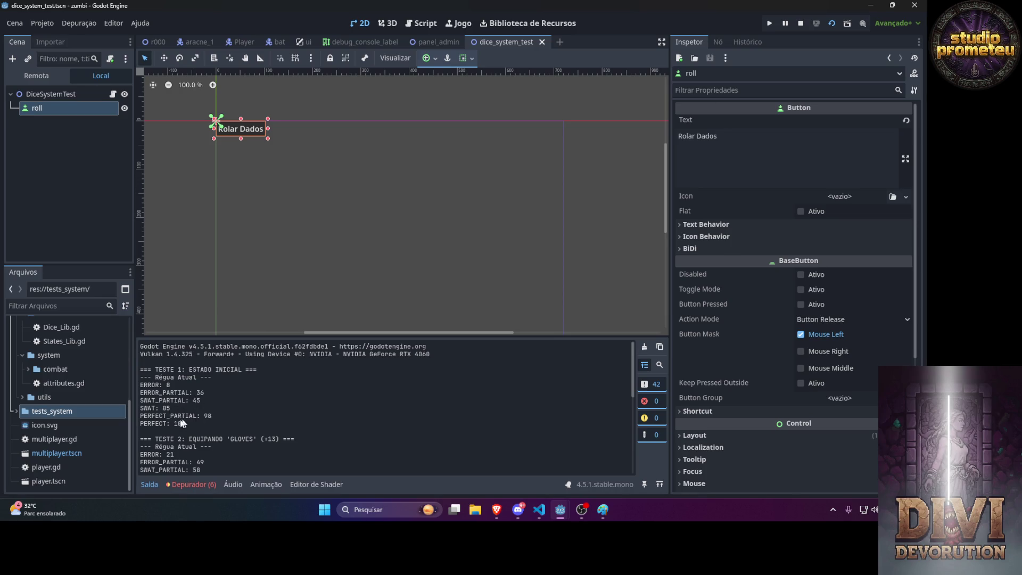
{"action": "scroll", "coordinate": [185, 418], "scroll_direction": "down", "scroll_amount": 2}
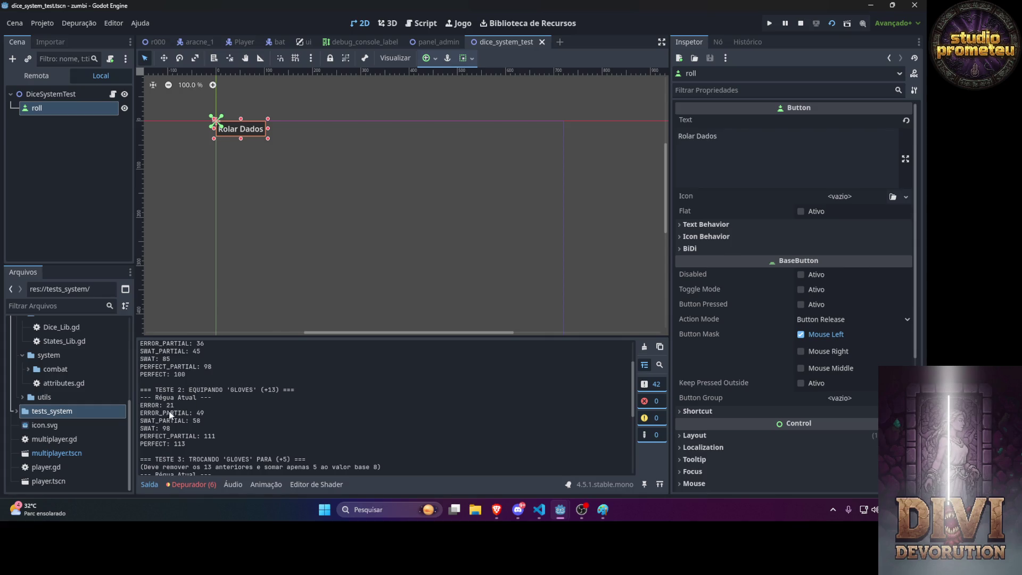
{"action": "scroll", "coordinate": [187, 434], "scroll_direction": "down", "scroll_amount": 2}
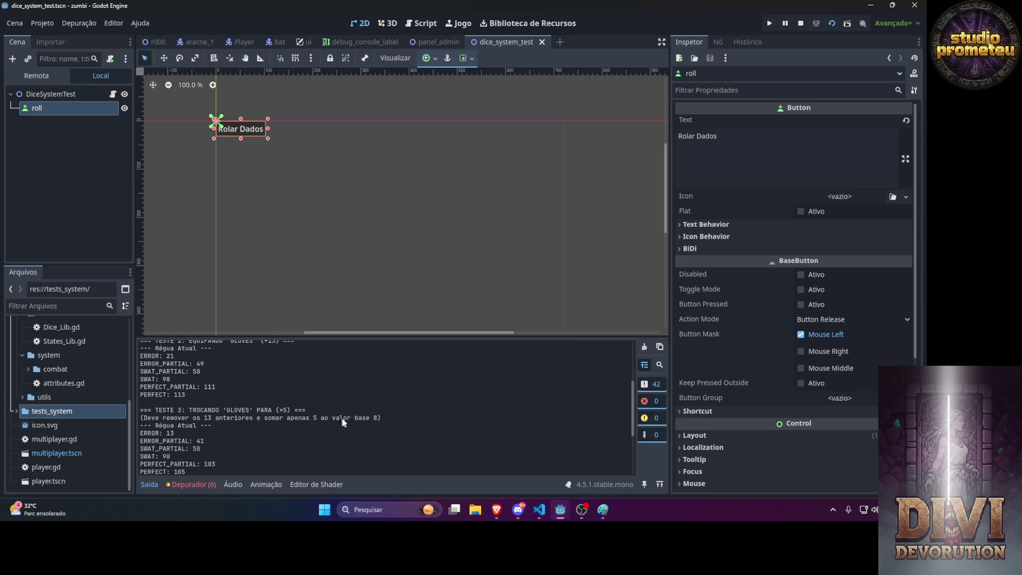
{"action": "scroll", "coordinate": [379, 418], "scroll_direction": "down", "scroll_amount": 2}
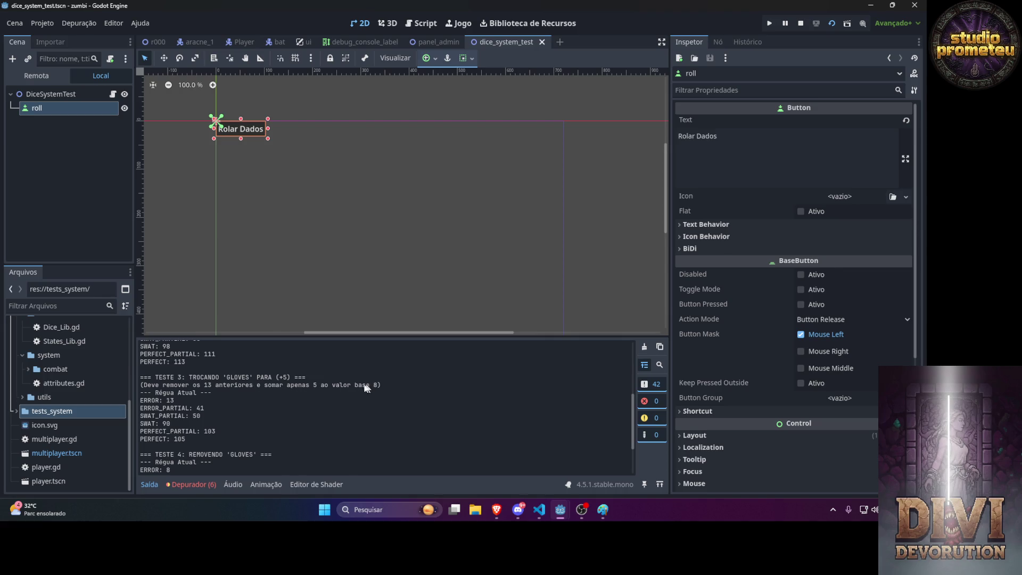
{"action": "scroll", "coordinate": [337, 394], "scroll_direction": "down", "scroll_amount": 1}
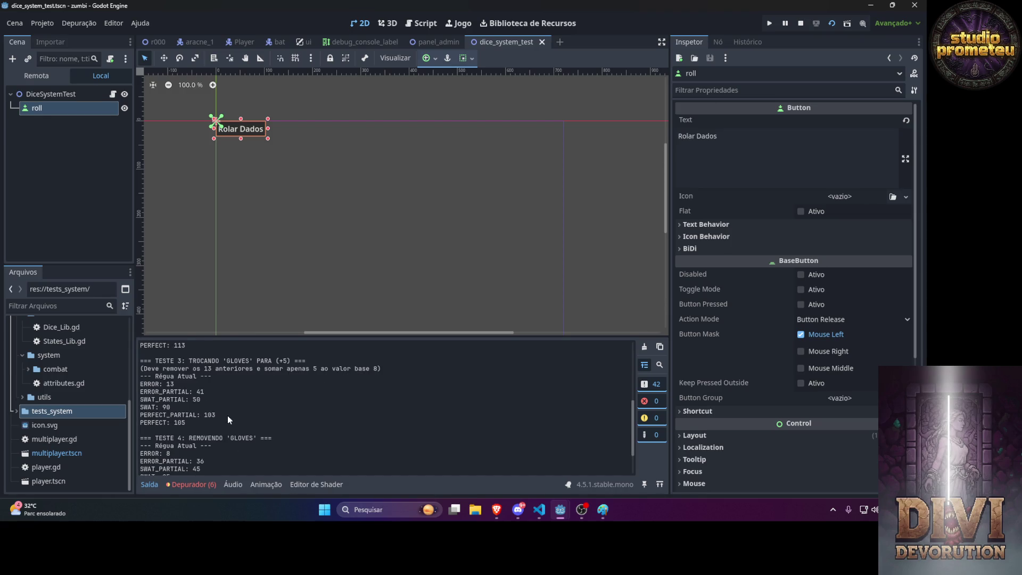
{"action": "scroll", "coordinate": [228, 416], "scroll_direction": "down", "scroll_amount": 2}
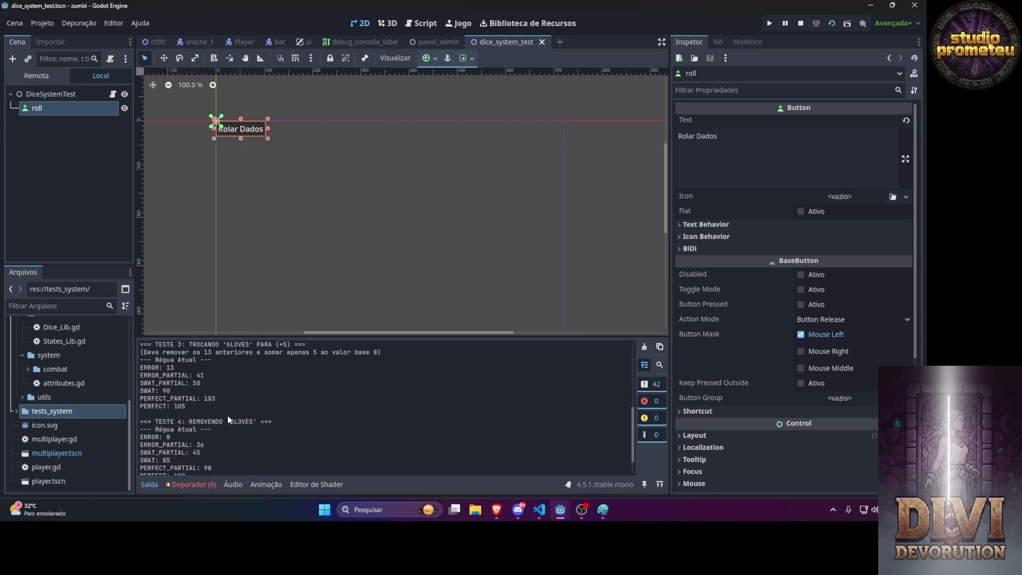
{"action": "scroll", "coordinate": [215, 416], "scroll_direction": "down", "scroll_amount": 1}
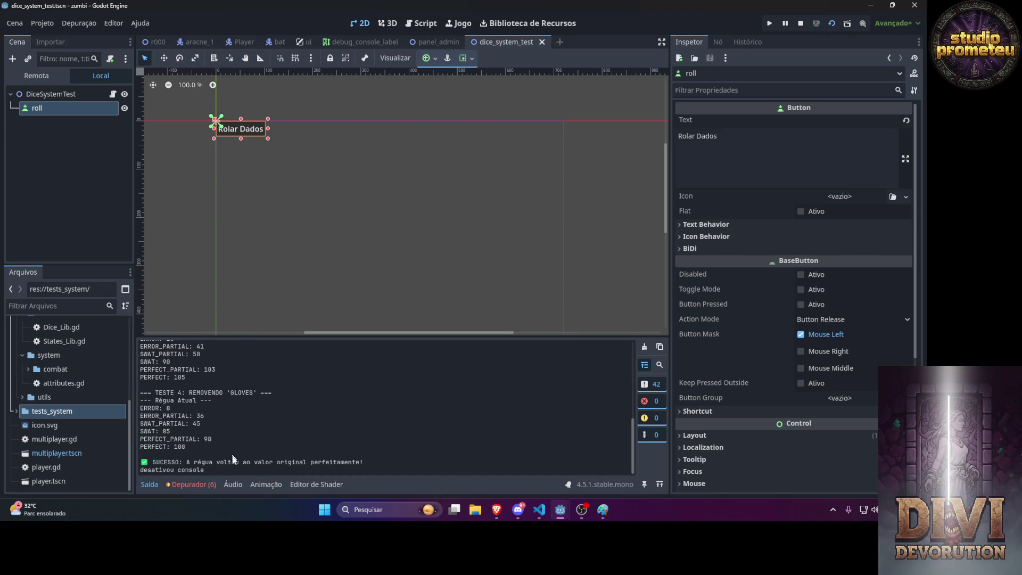
{"action": "mouse_move", "coordinate": [223, 467]}
{"action": "left_mouse_down"}
{"action": "mouse_move", "coordinate": [202, 458]}
{"action": "mouse_move", "coordinate": [186, 343]}
{"action": "mouse_move", "coordinate": [174, 410]}
{"action": "mouse_move", "coordinate": [138, 368]}
{"action": "left_mouse_up"}
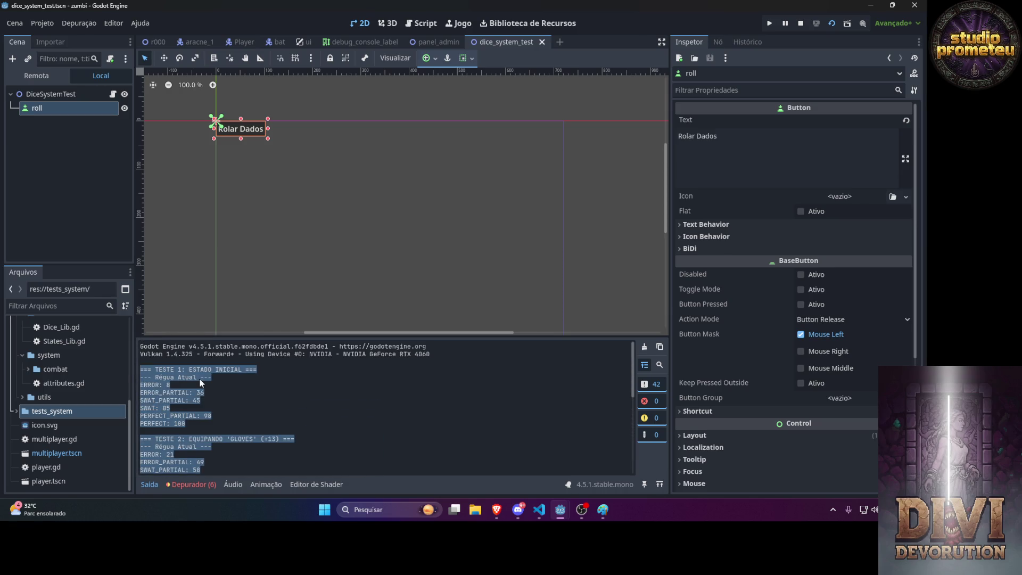
{"action": "key", "text": "alt+Tab"}
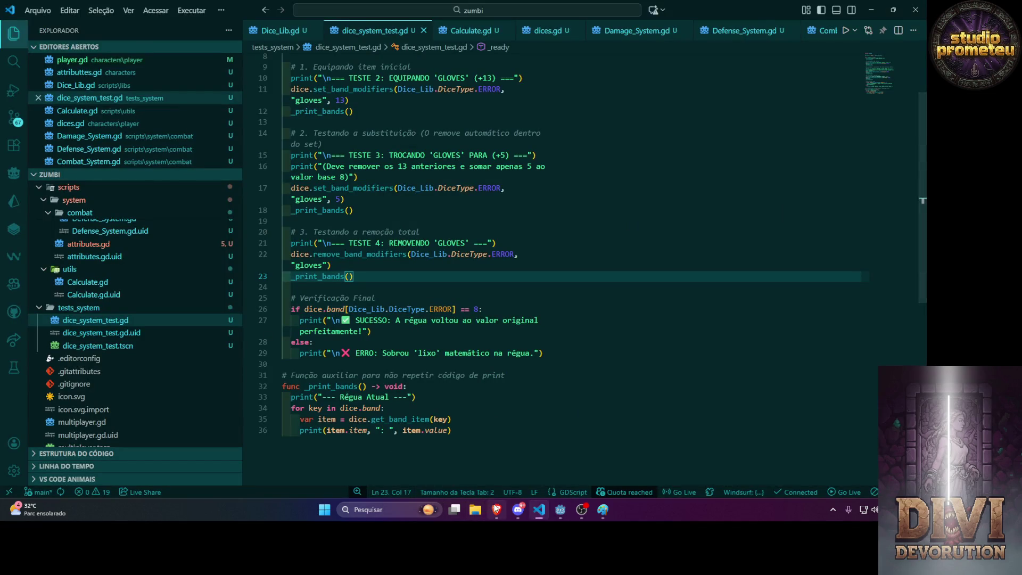
Send Gemini the pasted test log asking 'analisa pra mim faz um tabelinha co as alterações facil de analisa'.
{"action": "key", "text": "alt+Tab"}
{"action": "type", "text": "ana"}
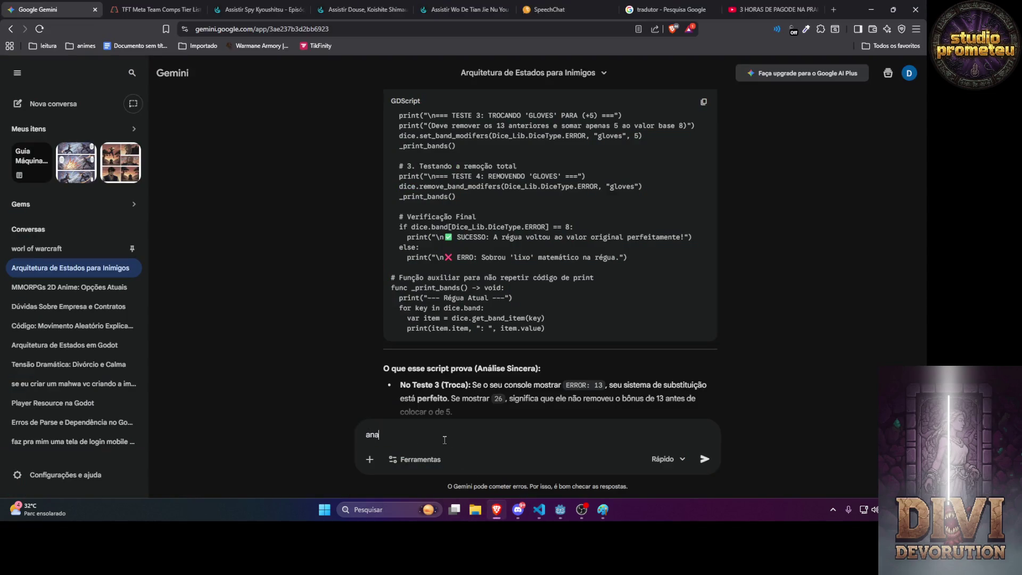
{"action": "type", "text": "lisa pra mim faz um ta"}
{"action": "type", "text": "belinha co a"}
{"action": "type", "text": "s alterações "}
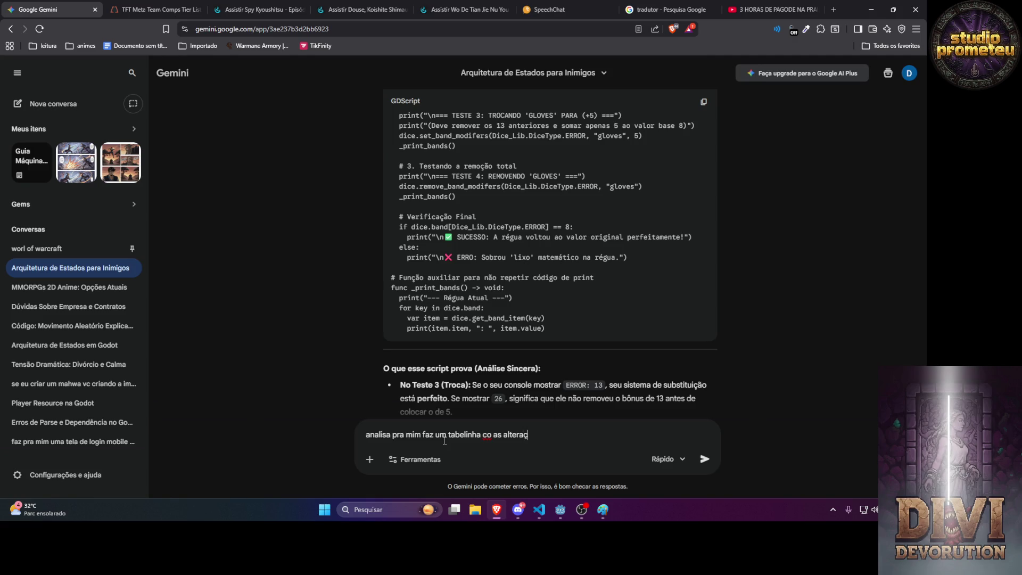
{"action": "type", "text": "facil de"}
{"action": "type", "text": " analisa"}
{"action": "key", "text": "ctrl+v"}
{"action": "key", "text": "Return"}
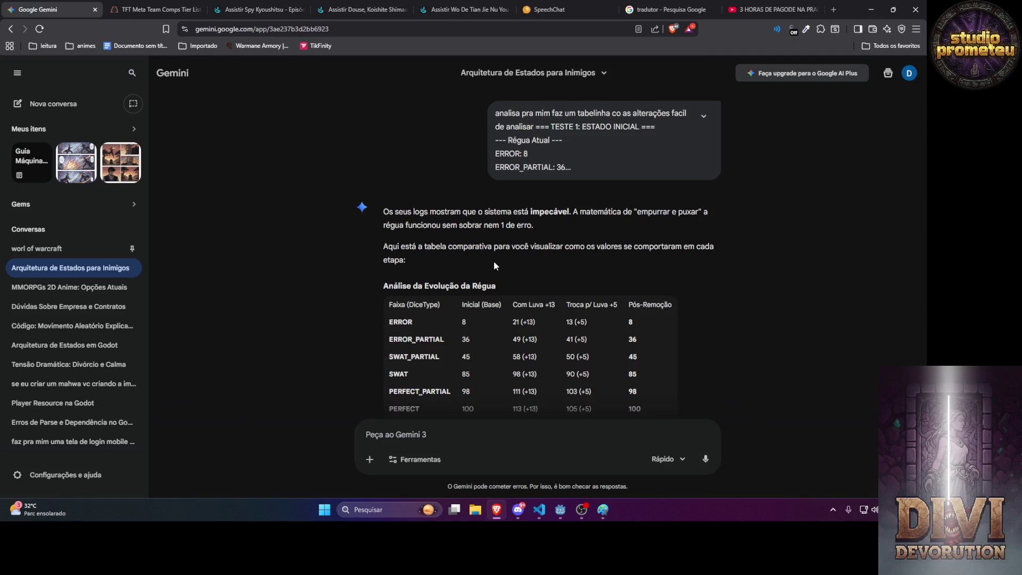
{"action": "scroll", "coordinate": [494, 260], "scroll_direction": "down", "scroll_amount": 2}
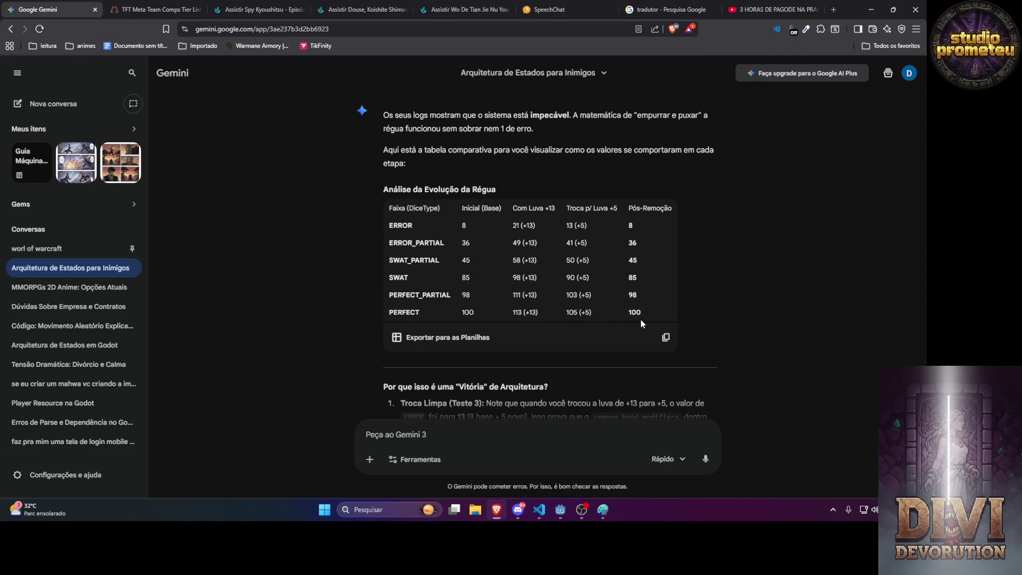
Ask Gemini for an identical test with renamed set/modifier functions that logs a table like the previous one.
{"action": "scroll", "coordinate": [641, 319], "scroll_direction": "down", "scroll_amount": 3}
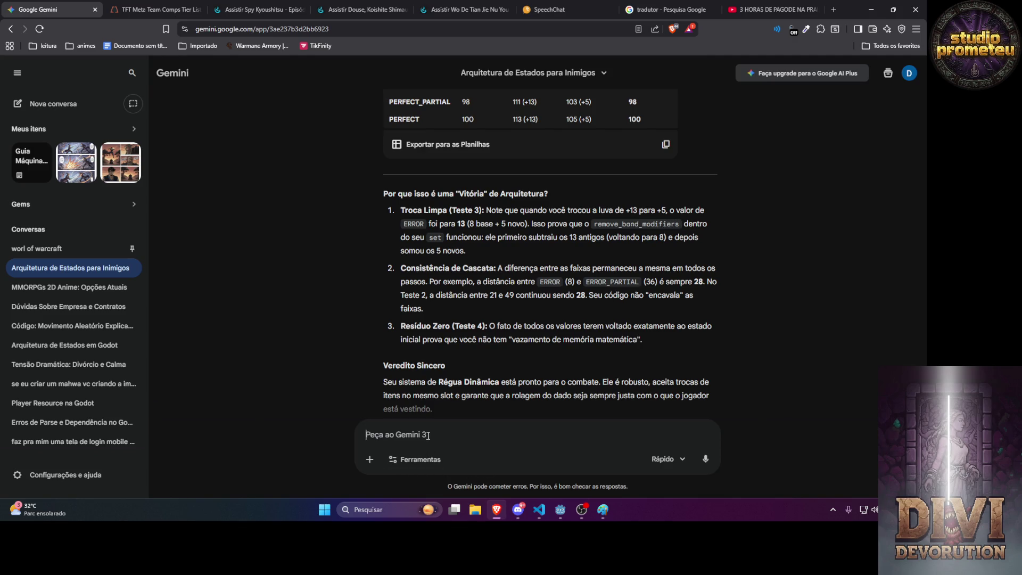
{"action": "type", "text": "faz um tes"}
{"action": "type", "text": "te pra mim "}
{"action": "type", "text": "identico ao"}
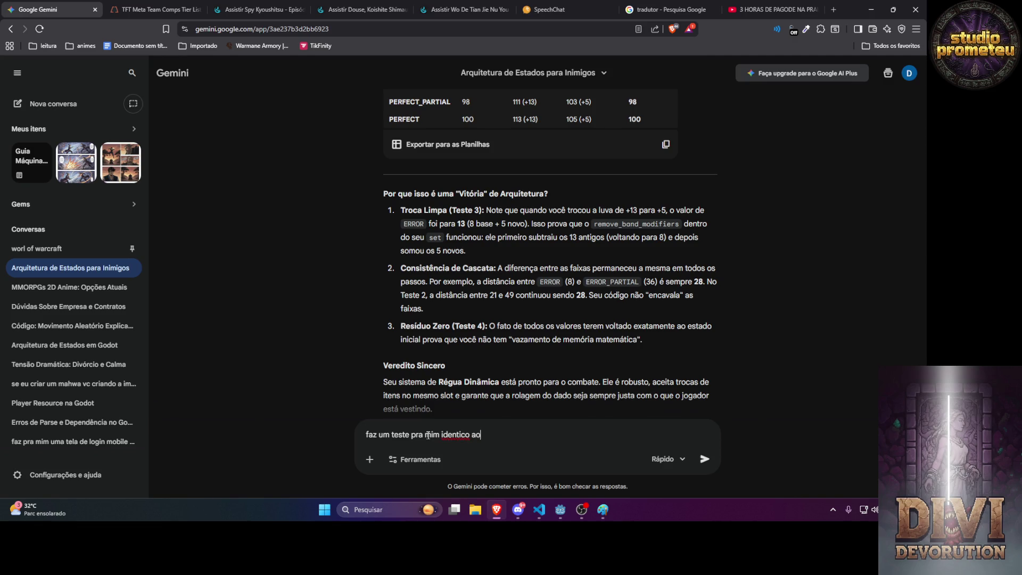
{"action": "type", "text": " que temos só ajusta o nome do "}
{"action": "type", "text": "s set e remove q"}
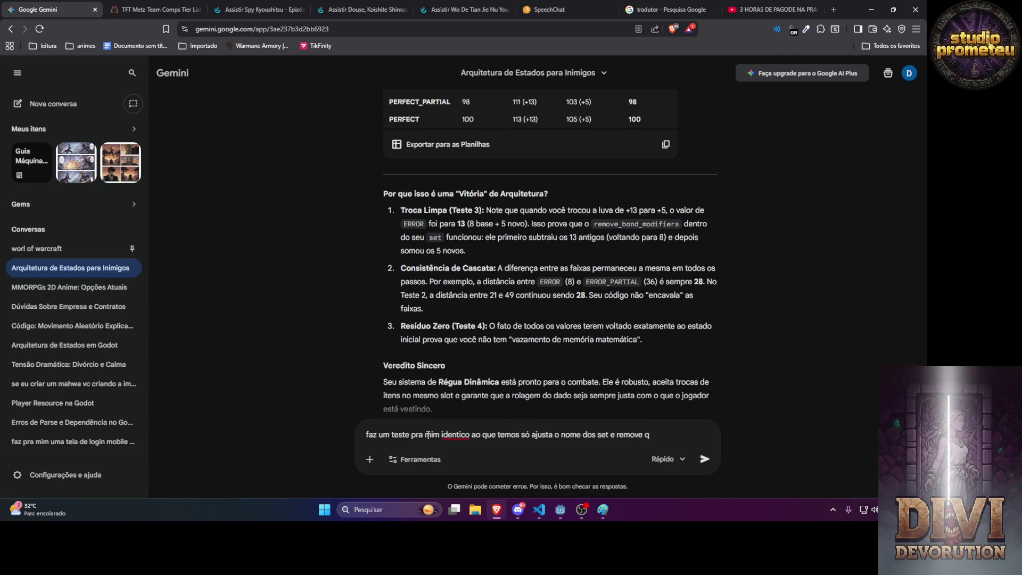
{"action": "type", "text": "é modi"}
{"action": "type", "text": "é modier ja ta ajustado "}
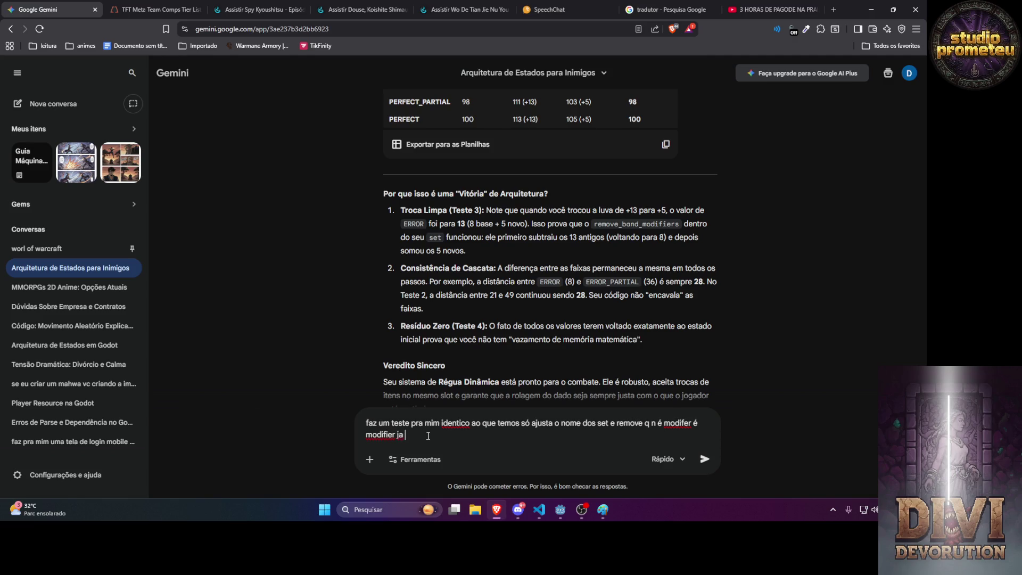
{"action": "type", "text": "no co"}
{"action": "type", "text": "digo mas q"}
{"action": "type", "text": " ao aparece"}
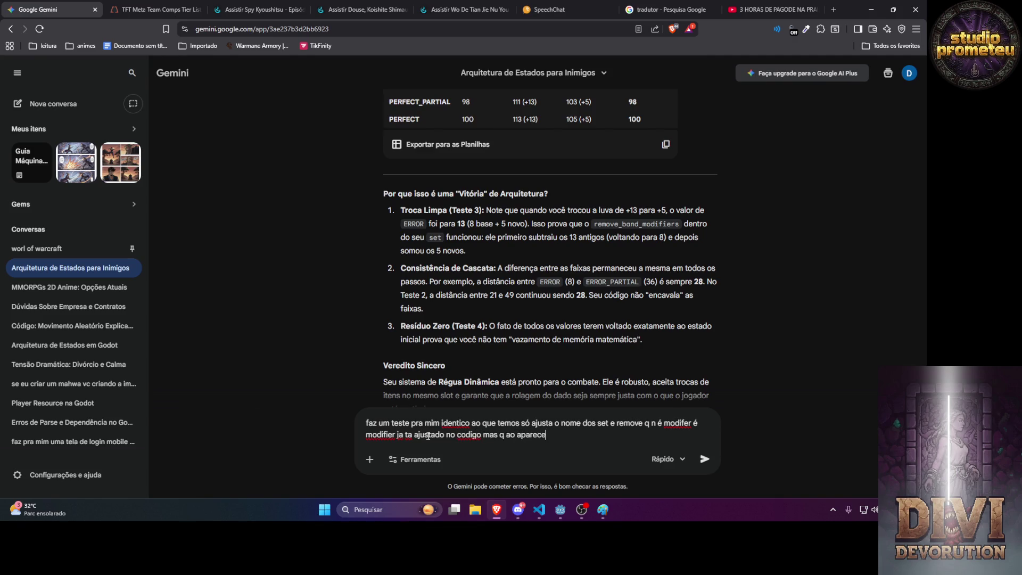
{"action": "type", "text": "r no log ele aparessa que n"}
{"action": "type", "text": "em e"}
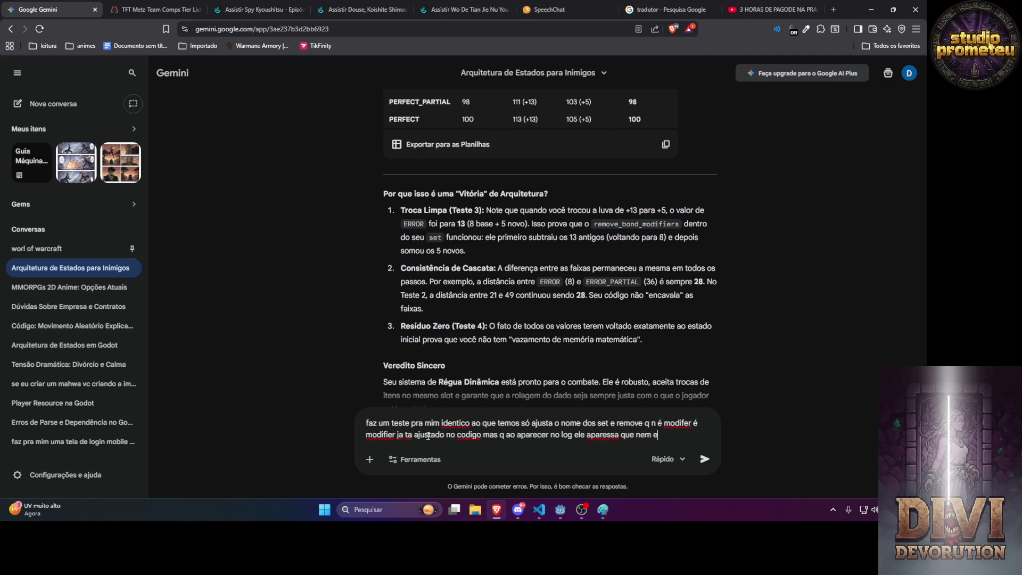
{"action": "type", "text": "sttsa tabelinh"}
{"action": "type", "text": "a de cima ai"}
{"action": "key", "text": "Return"}
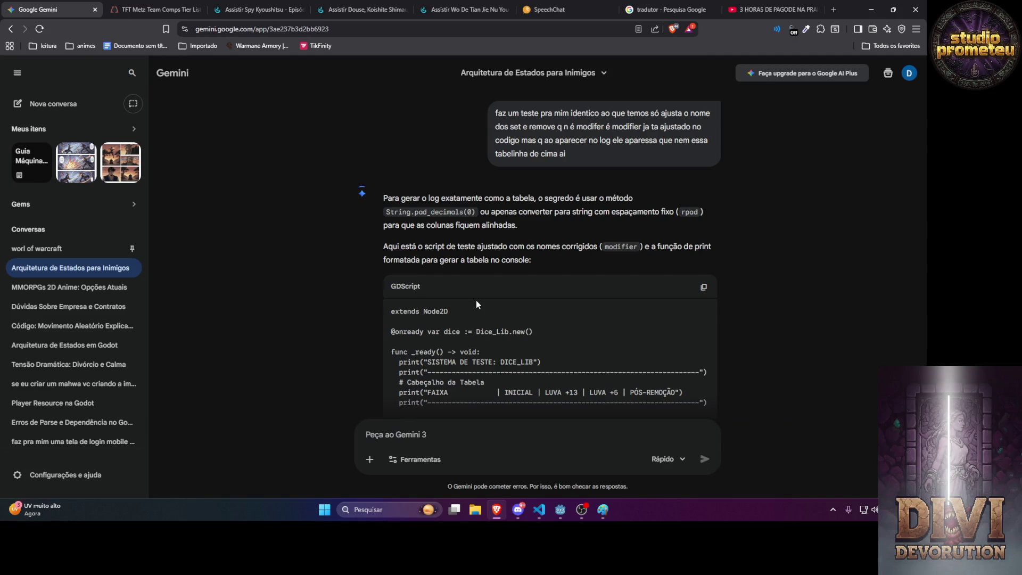
Copy Gemini's revised table-printing GDScript and bring up dice_system_test.gd in the code editor.
{"action": "scroll", "coordinate": [476, 300], "scroll_direction": "down", "scroll_amount": 10}
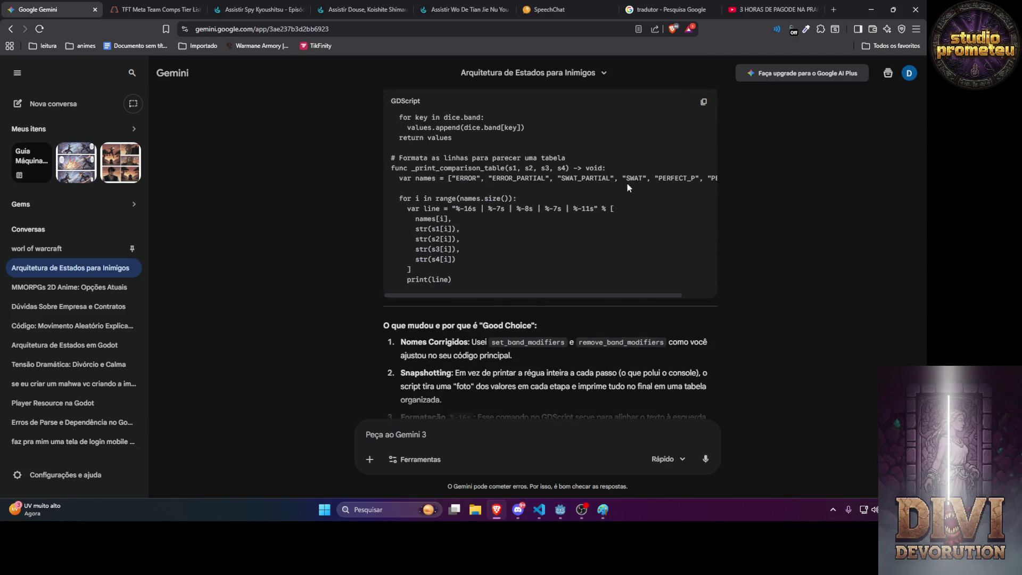
{"action": "left_click", "coordinate": [703, 102]}
{"action": "scroll", "coordinate": [675, 192], "scroll_direction": "up", "scroll_amount": 7}
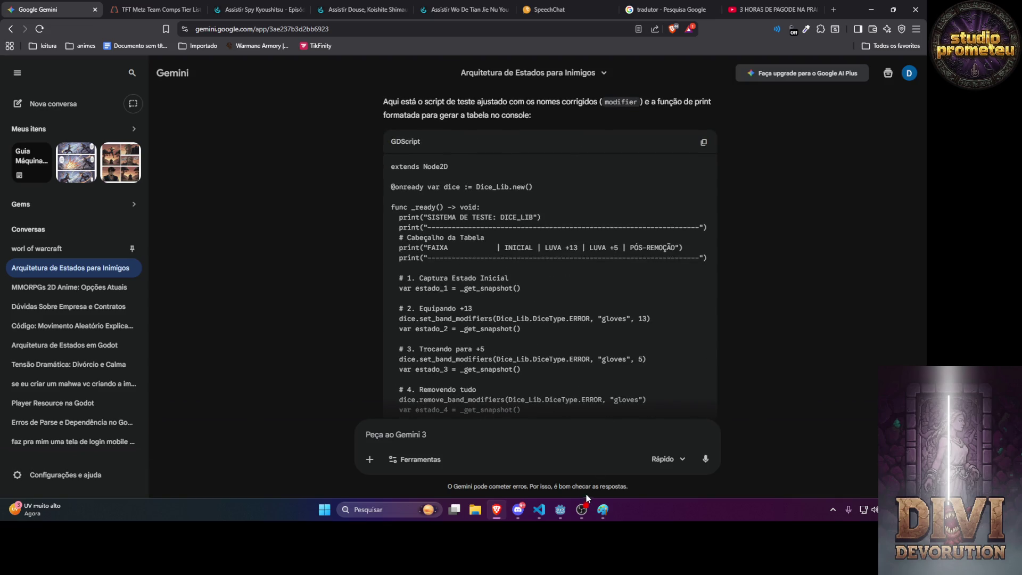
{"action": "left_click", "coordinate": [541, 509]}
{"action": "left_click", "coordinate": [575, 398]}
Replace dice_system_test.gd with the copied script and run it in Godot to print the comparison table.
{"action": "key", "text": "ctrl+a"}
{"action": "key", "text": "ctrl+v"}
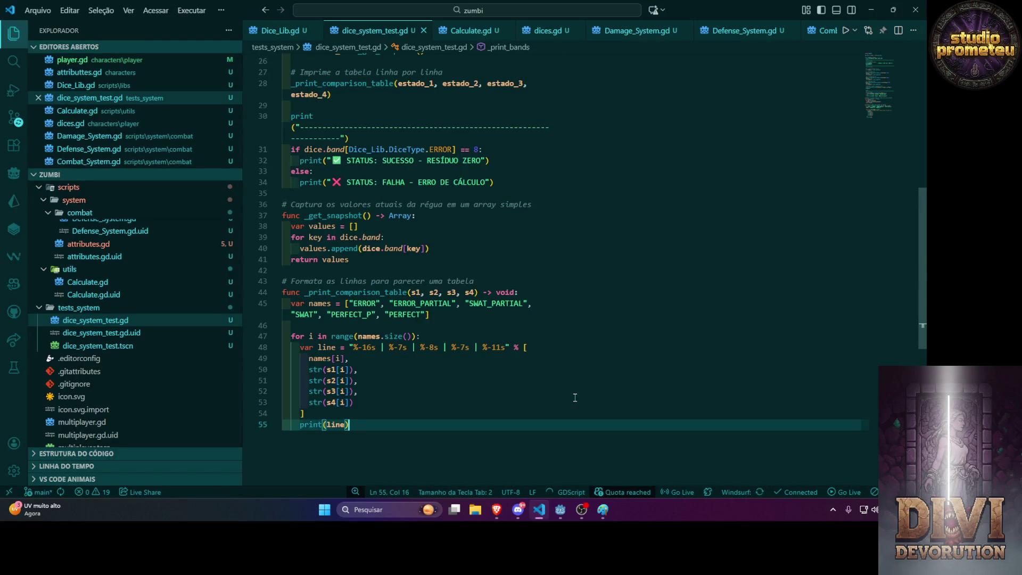
{"action": "key", "text": "alt+Tab"}
{"action": "key", "text": "alt+Tab"}
{"action": "key", "text": "alt+Tab"}
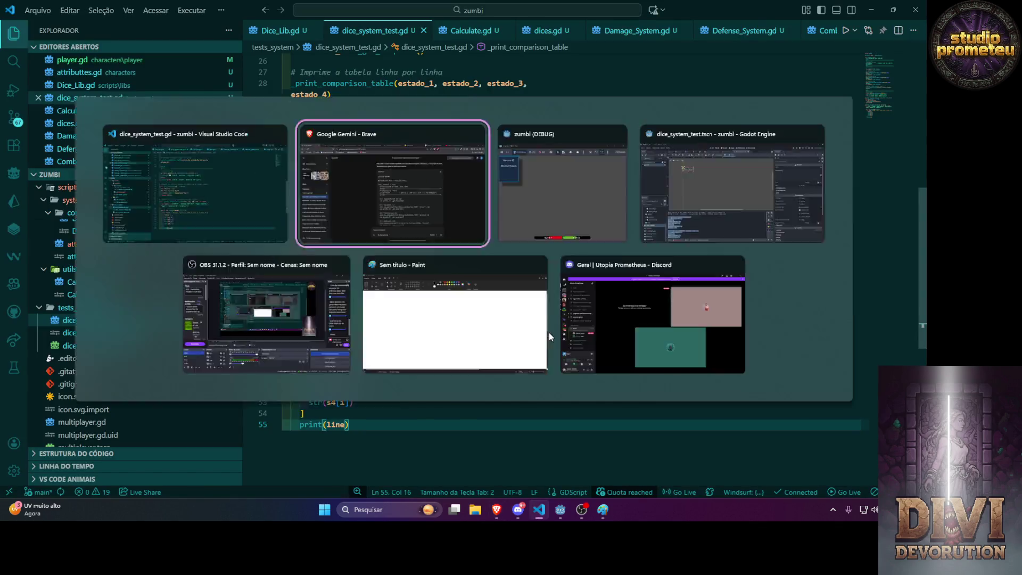
{"action": "mouse_move", "coordinate": [560, 509]}
{"action": "left_click", "coordinate": [558, 445]}
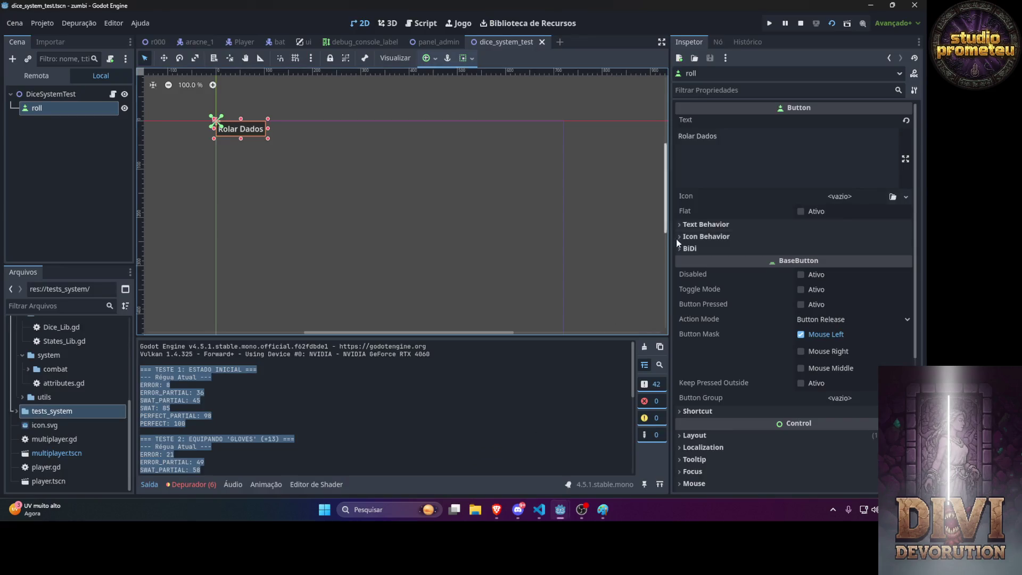
{"action": "left_click", "coordinate": [833, 24]}
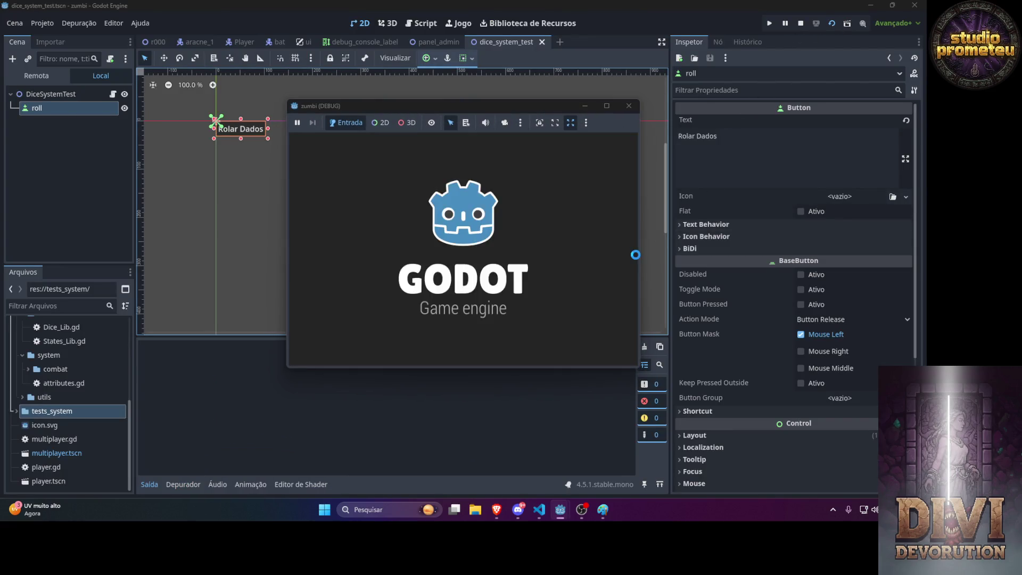
{"action": "left_click", "coordinate": [395, 406]}
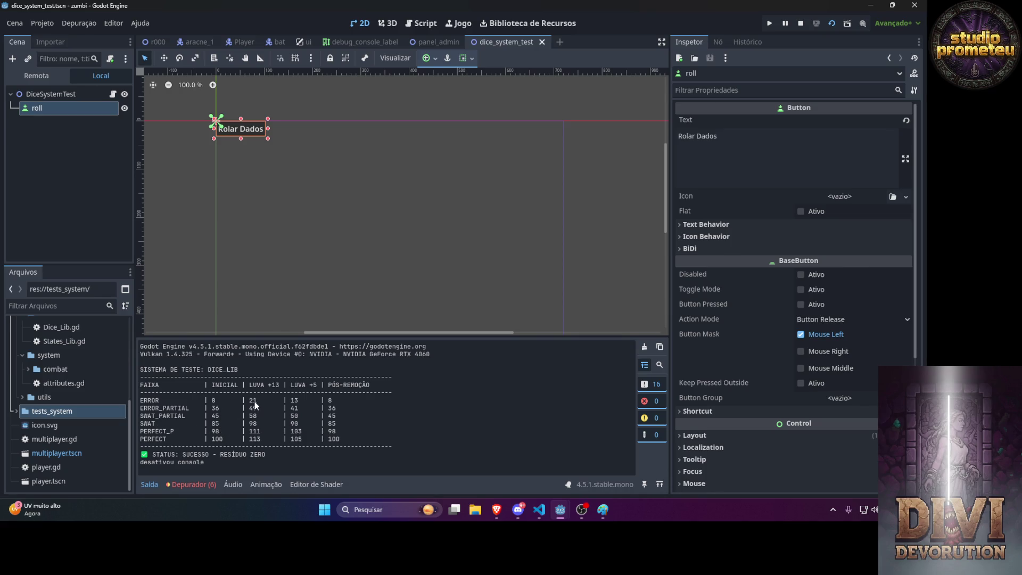
Check the ERROR 8→21→13→8 output table, then go back to the Gemini chat.
{"action": "left_click", "coordinate": [495, 514]}
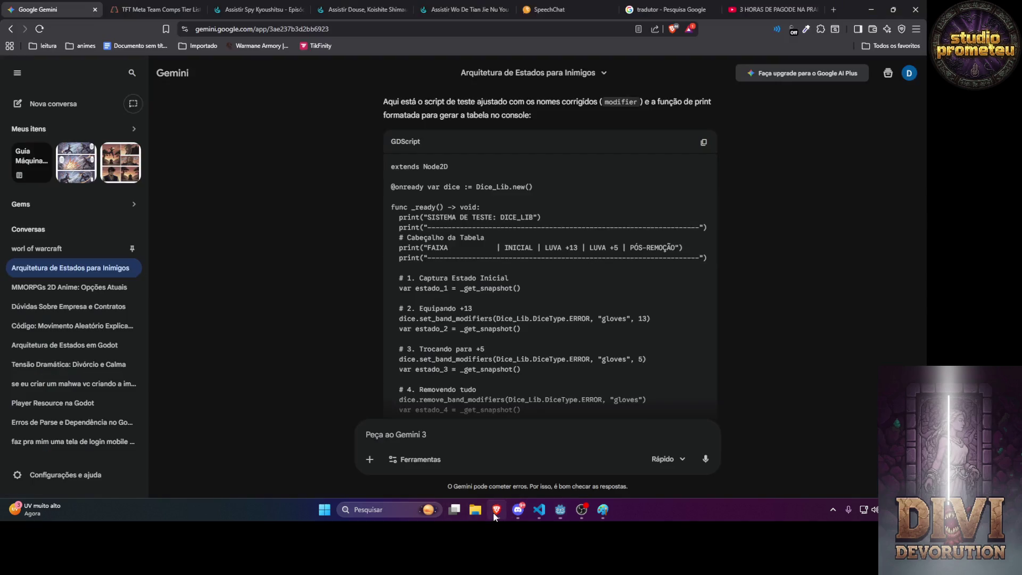
{"action": "left_click", "coordinate": [494, 514]}
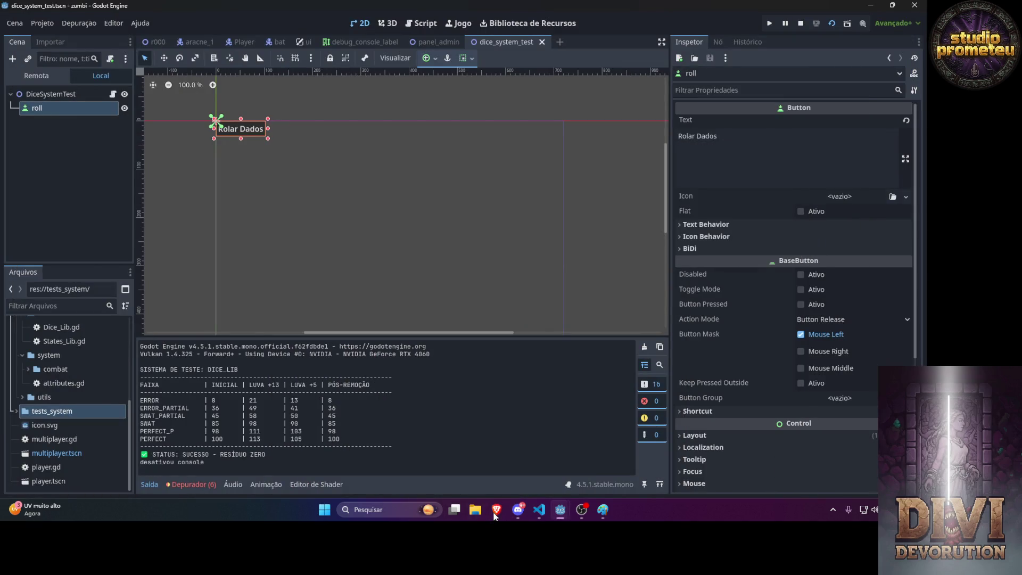
{"action": "left_click", "coordinate": [540, 511]}
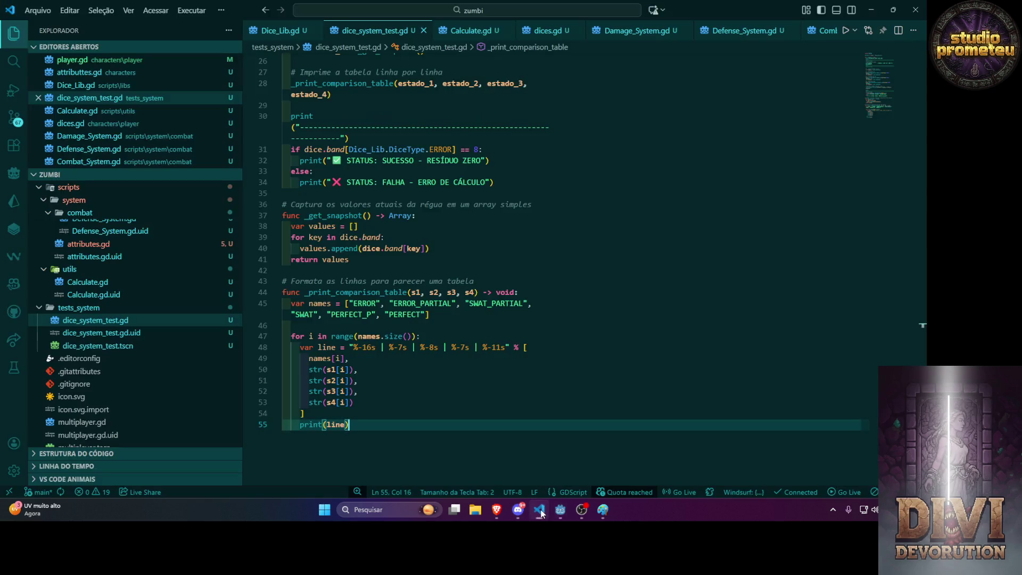
{"action": "left_click", "coordinate": [496, 510]}
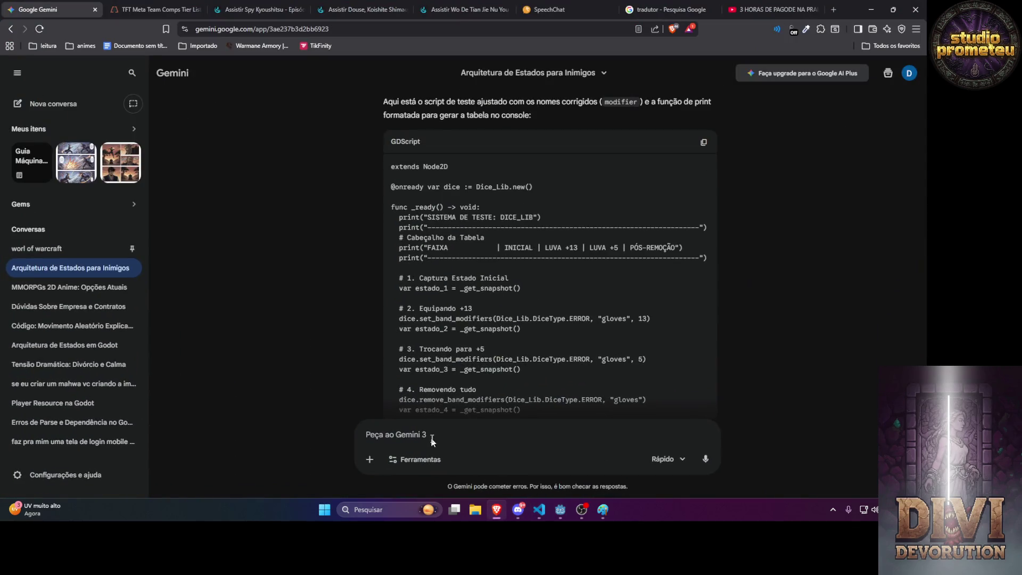
Ask Gemini to give the table function dice type, id and value parameters and test every band, error through perfect.
{"action": "type", "text": "junto com essa "}
{"action": "type", "text": "fa uma s"}
{"action": "type", "text": "egunda tabela"}
{"action": "key", "text": "BackSpace"}
{"action": "key", "text": "BackSpace"}
{"action": "key", "text": "BackSpace"}
{"action": "type", "text": "transforma essa fu"}
{"action": "type", "text": "nção de cria"}
{"action": "type", "text": "r tabela no log"}
{"action": "type", "text": " e adiciona apr"}
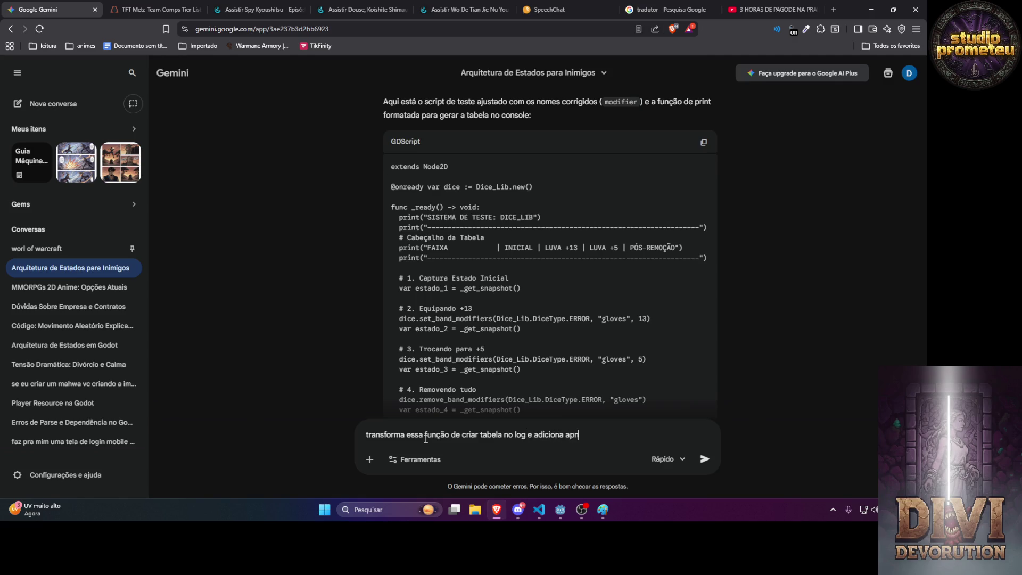
{"action": "key", "text": "BackSpace"}
{"action": "key", "text": "BackSpace"}
{"action": "type", "text": "parametro"}
{"action": "type", "text": " o type"}
{"action": "key", "text": "BackSpace"}
{"action": "key", "text": "BackSpace"}
{"action": "key", "text": "BackSpace"}
{"action": "type", "text": "dice ttype e"}
{"action": "key", "text": "BackSpace"}
{"action": "key", "text": "BackSpace"}
{"action": "type", "text": "id e valor e "}
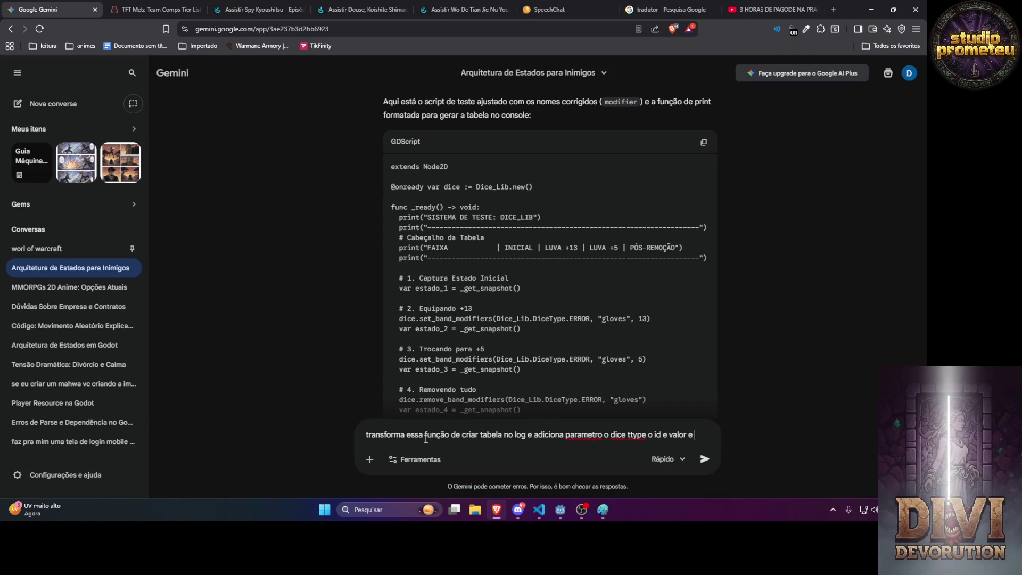
{"action": "type", "text": "faz um t"}
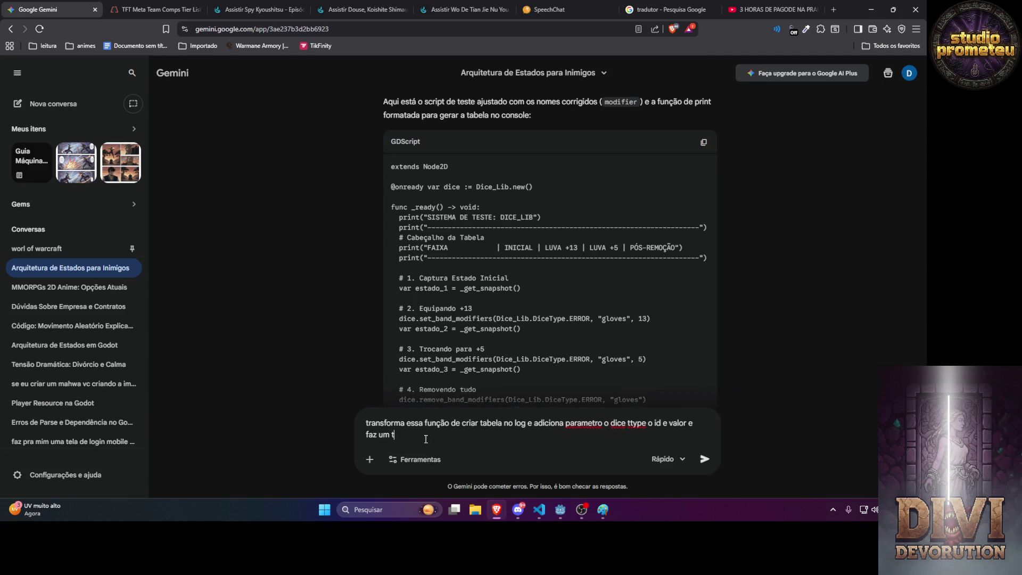
{"action": "type", "text": "este c"}
{"action": "type", "text": "om"}
{"action": "type", "text": "erando c"}
{"action": "type", "text": "ada "}
{"action": "type", "text": "band exemplo"}
{"action": "type", "text": " primeiro teste"}
{"action": "type", "text": " atera erro"}
{"action": "type", "text": " e mostra tabel"}
{"action": "type", "text": "a completa segun"}
{"action": "type", "text": "do teste alt"}
{"action": "type", "text": "era apenas "}
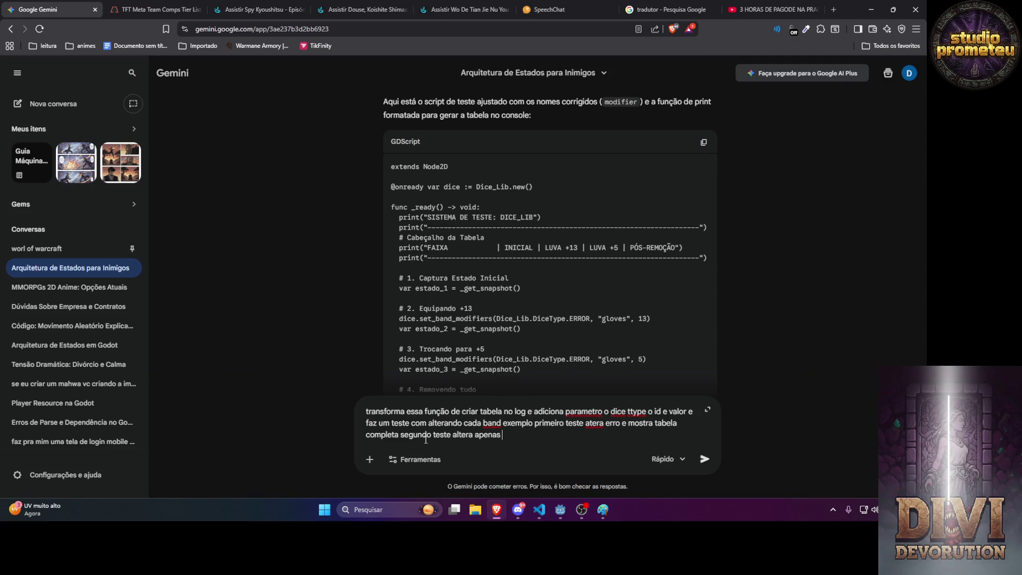
{"action": "key", "text": "BackSpace"}
{"action": "key", "text": "BackSpace"}
{"action": "key", "text": "BackSpace"}
{"action": "key", "text": "BackSpace"}
{"action": "key", "text": "BackSpace"}
{"action": "key", "text": "BackSpace"}
{"action": "key", "text": "BackSpace"}
{"action": "key", "text": "BackSpace"}
{"action": "type", "text": "partial error"}
{"action": "type", "text": " e mostra a tabela "}
{"action": "type", "text": "compl"}
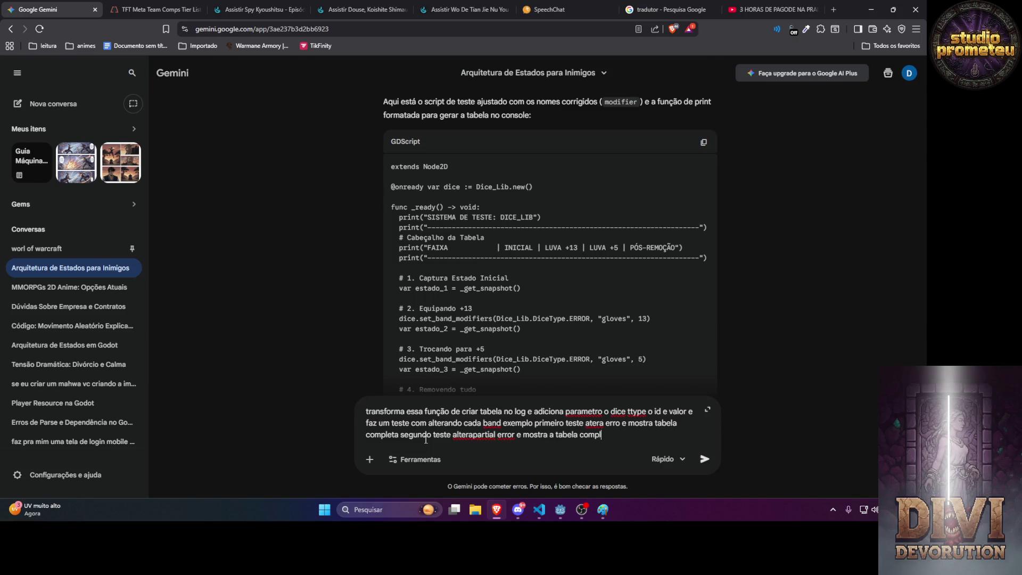
{"action": "type", "text": "eta asism ate perfe"}
{"action": "type", "text": "ct"}
{"action": "key", "text": "Return"}
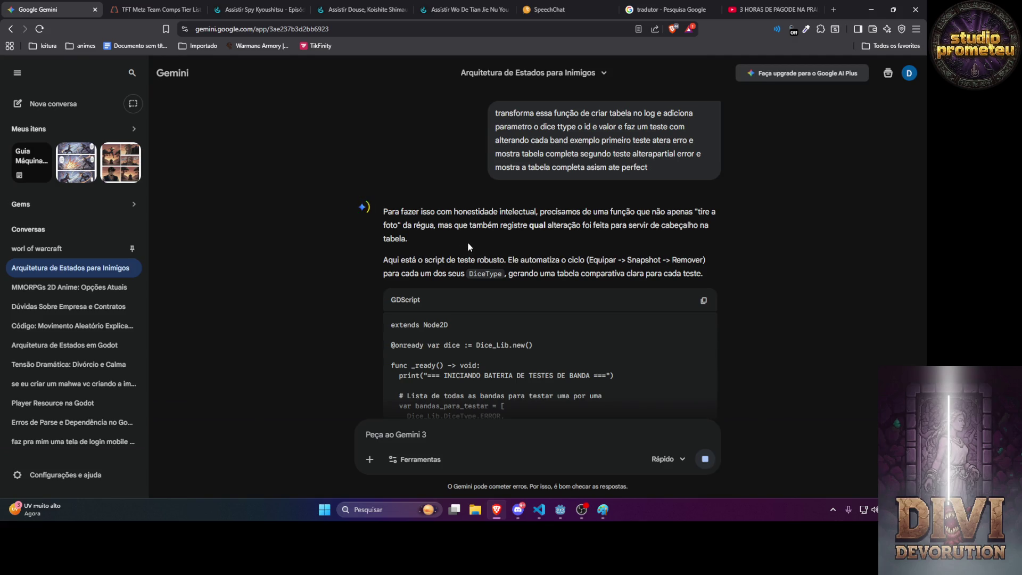
Copy the per-band GDScript test from Gemini's answer and switch to the code editor.
{"action": "scroll", "coordinate": [467, 242], "scroll_direction": "down", "scroll_amount": 4}
{"action": "scroll", "coordinate": [480, 248], "scroll_direction": "down", "scroll_amount": 3}
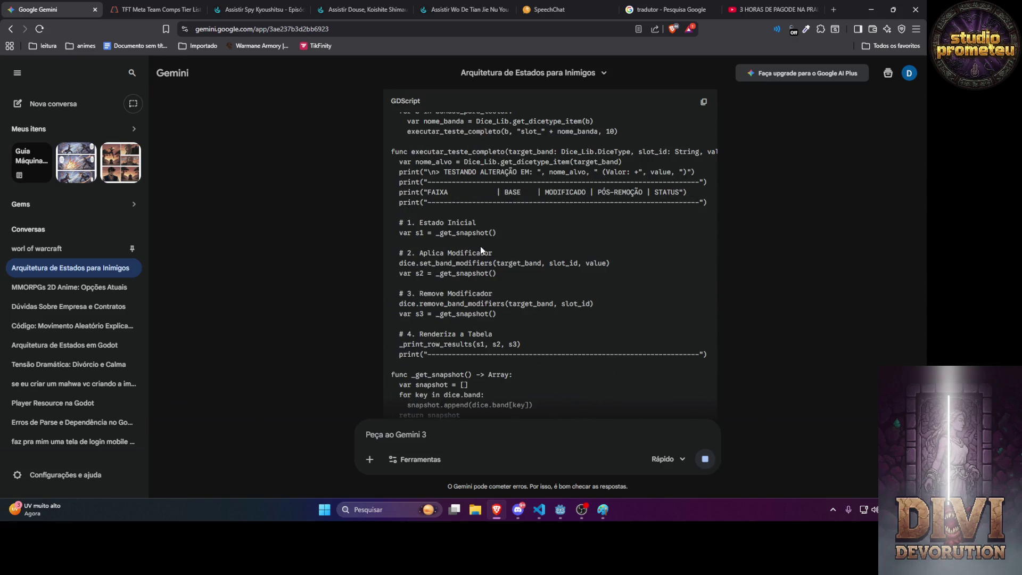
{"action": "scroll", "coordinate": [480, 246], "scroll_direction": "up", "scroll_amount": 4}
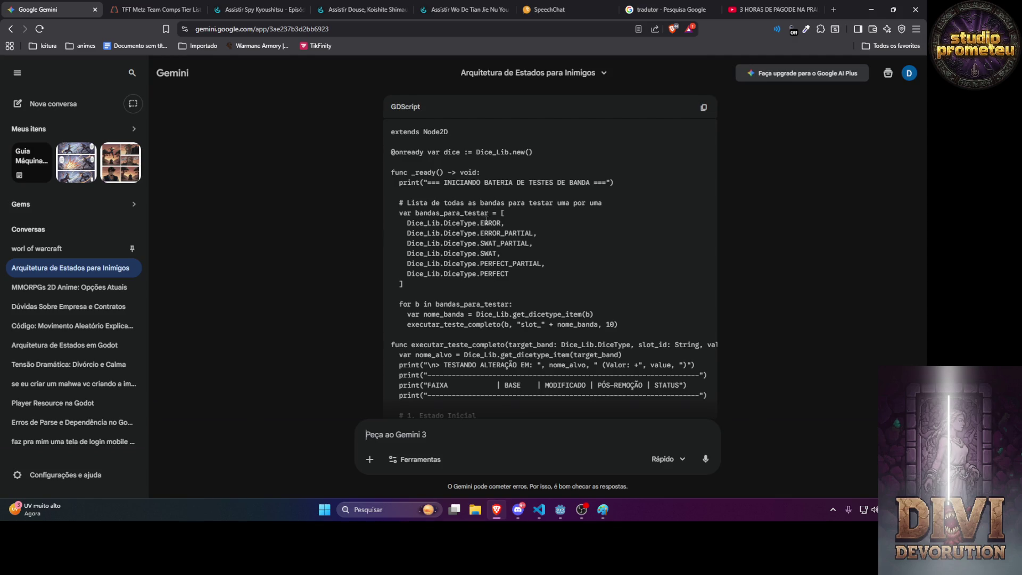
{"action": "left_click", "coordinate": [704, 111]}
{"action": "mouse_move", "coordinate": [566, 510]}
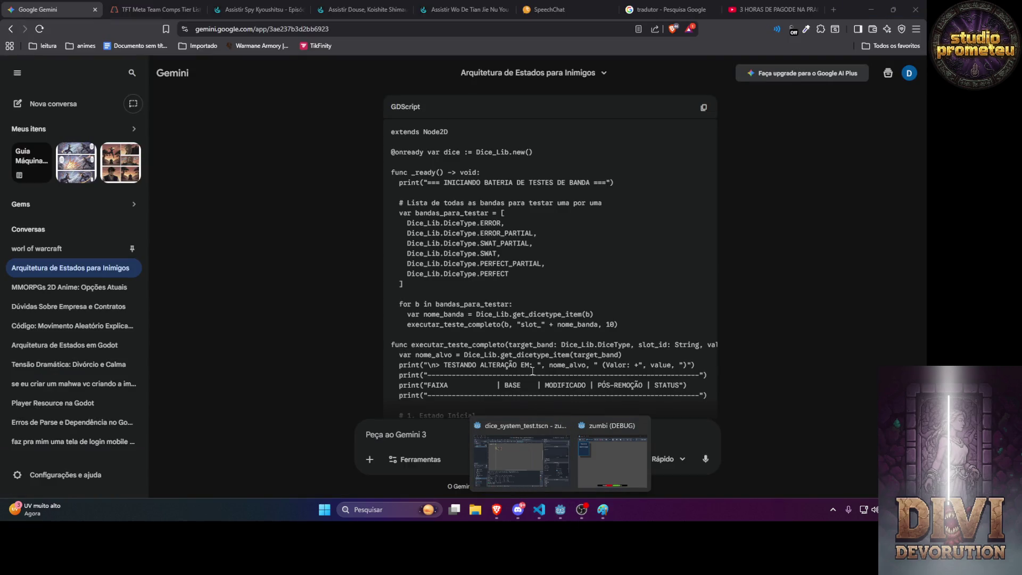
{"action": "left_click", "coordinate": [541, 516]}
Replace the old test with the copied per-band script and run the scene in Godot.
{"action": "key", "text": "ctrl+a"}
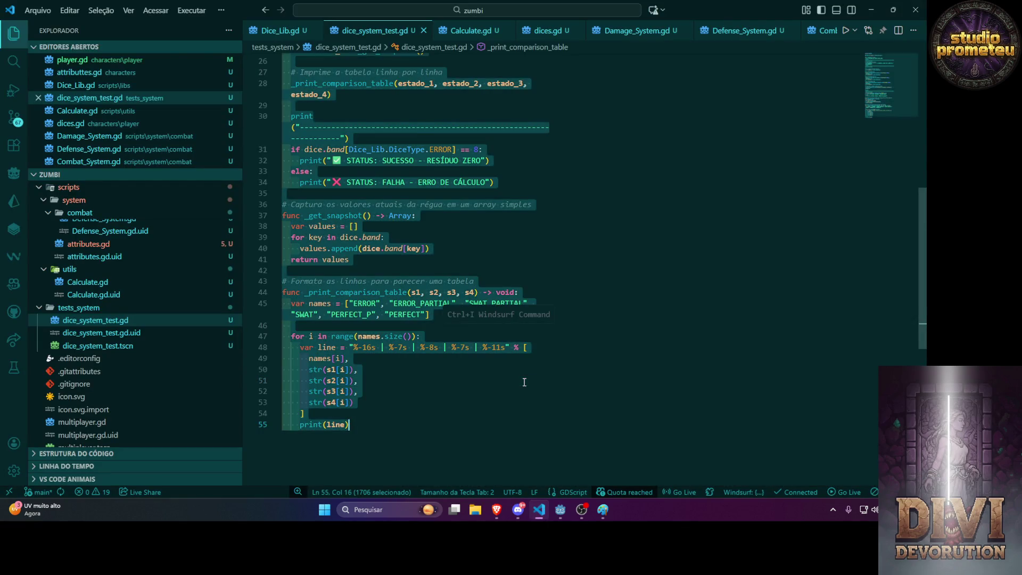
{"action": "key", "text": "ctrl+v"}
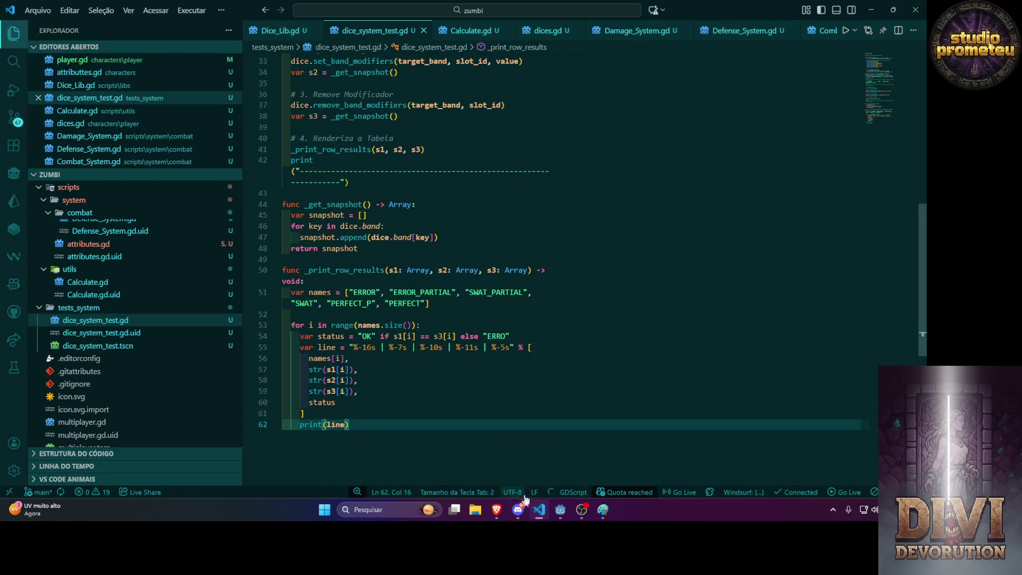
{"action": "left_click", "coordinate": [503, 515]}
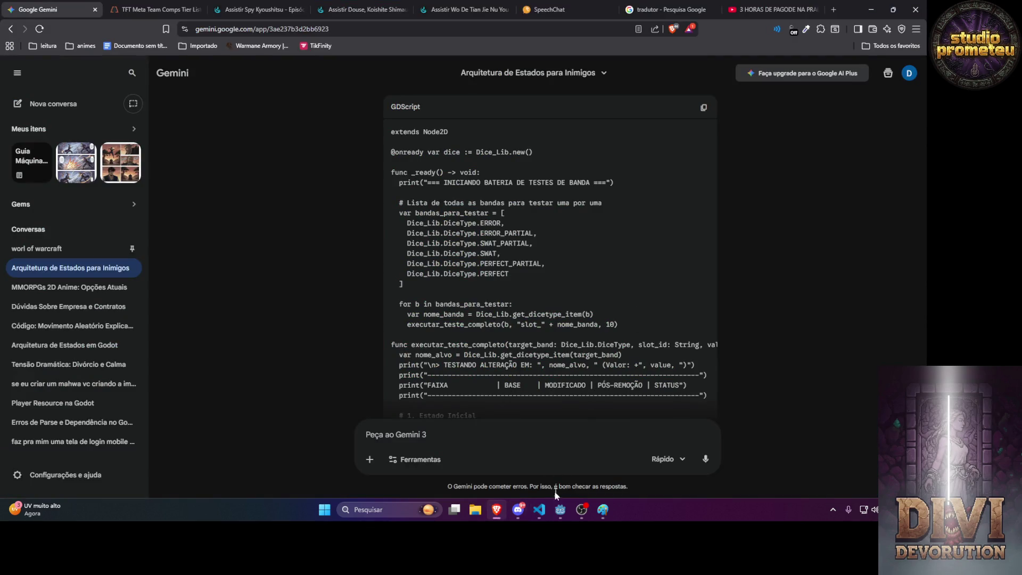
{"action": "mouse_move", "coordinate": [560, 511]}
{"action": "left_click", "coordinate": [519, 465]}
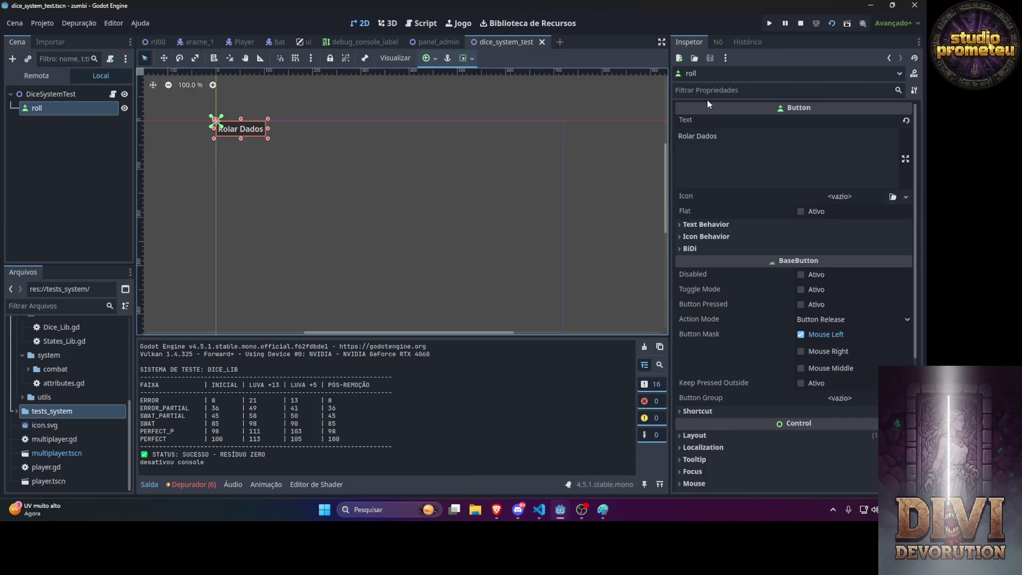
{"action": "left_click", "coordinate": [833, 27]}
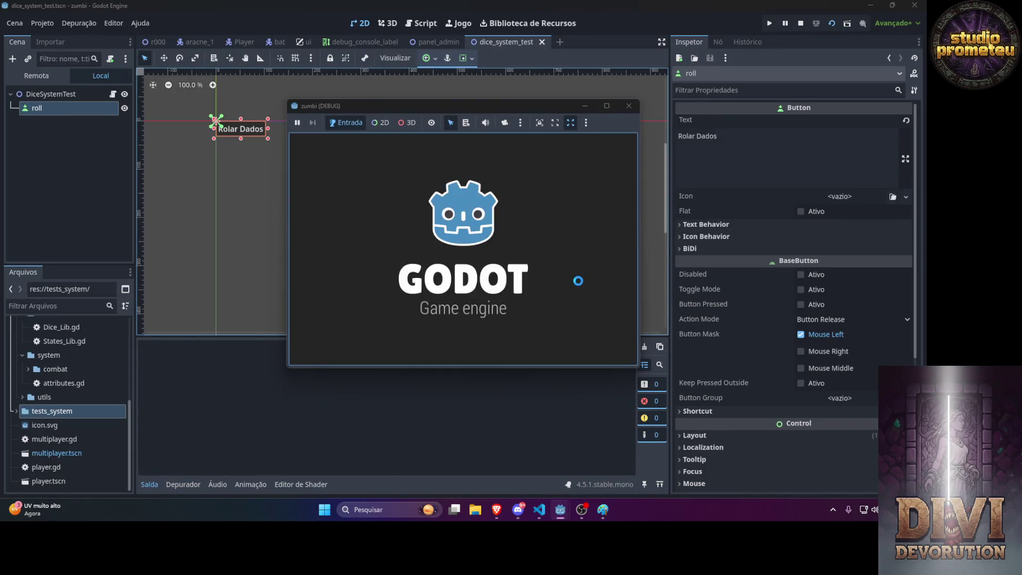
{"action": "left_click", "coordinate": [441, 400]}
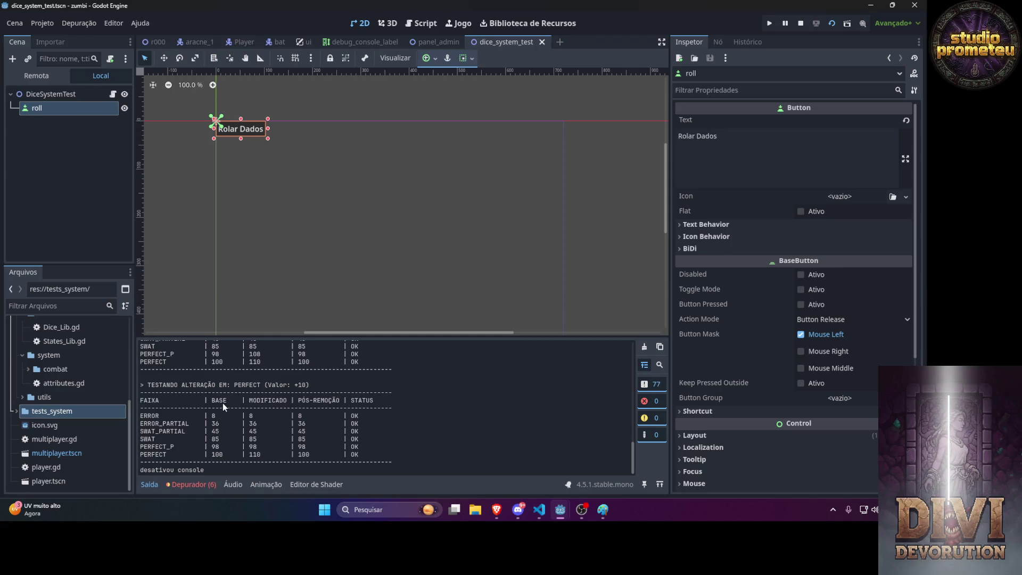
Scroll the Output through each band's table down to PERFECT (+10), all rows OK, then return to Gemini.
{"action": "scroll", "coordinate": [228, 406], "scroll_direction": "up", "scroll_amount": 15}
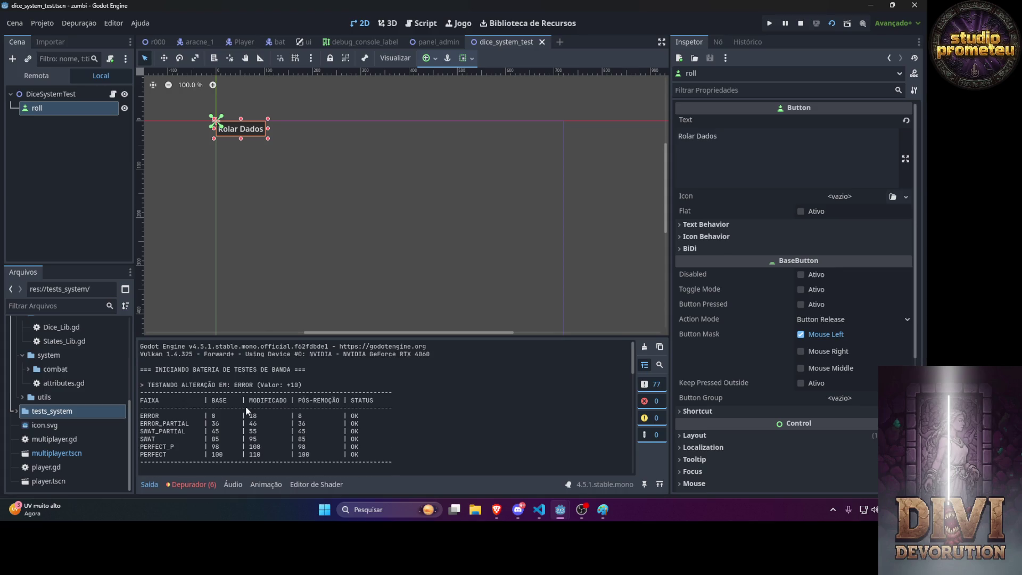
{"action": "scroll", "coordinate": [234, 405], "scroll_direction": "down", "scroll_amount": 1}
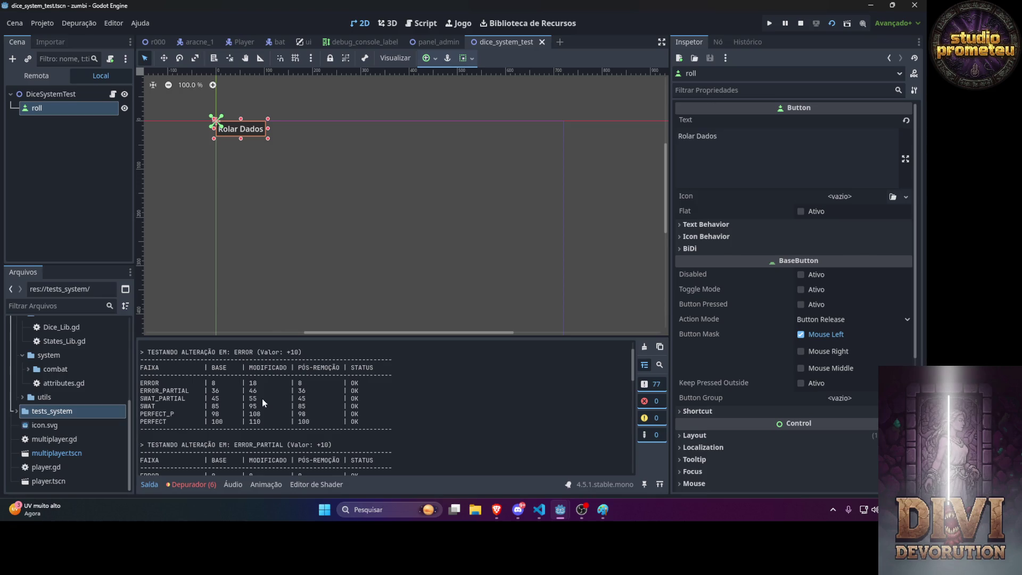
{"action": "scroll", "coordinate": [256, 406], "scroll_direction": "down", "scroll_amount": 1}
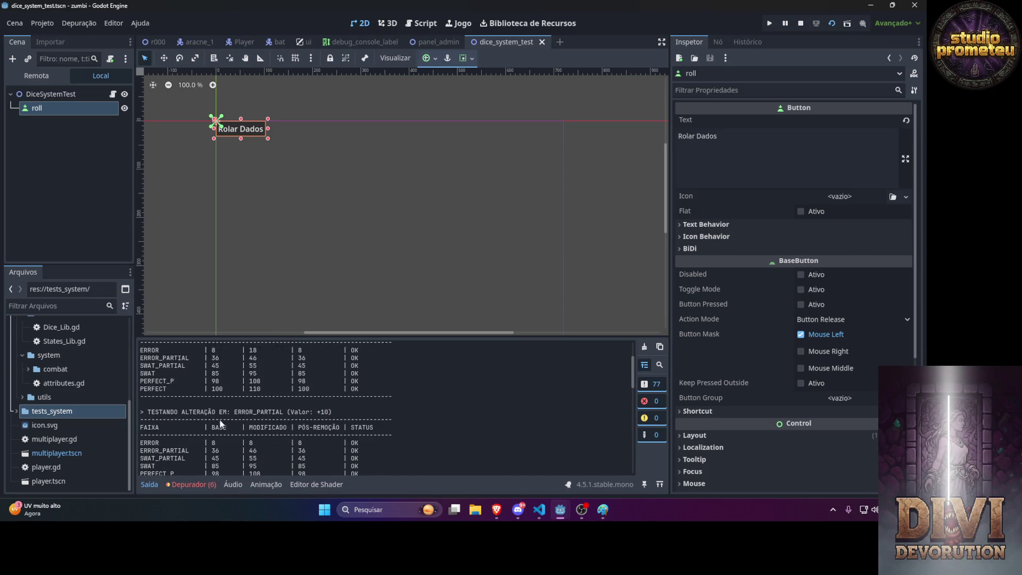
{"action": "scroll", "coordinate": [214, 423], "scroll_direction": "down", "scroll_amount": 1}
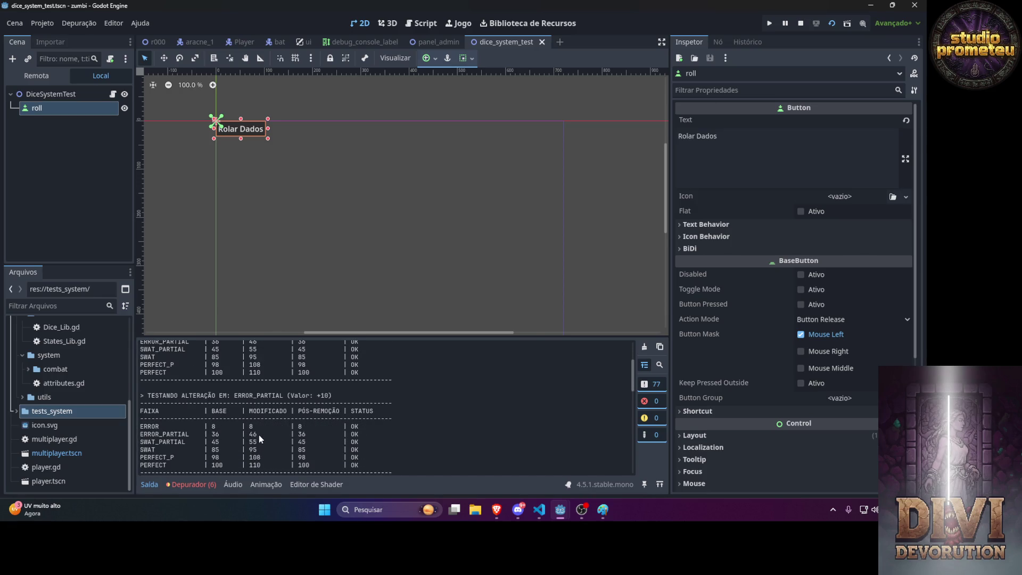
{"action": "scroll", "coordinate": [254, 452], "scroll_direction": "down", "scroll_amount": 3}
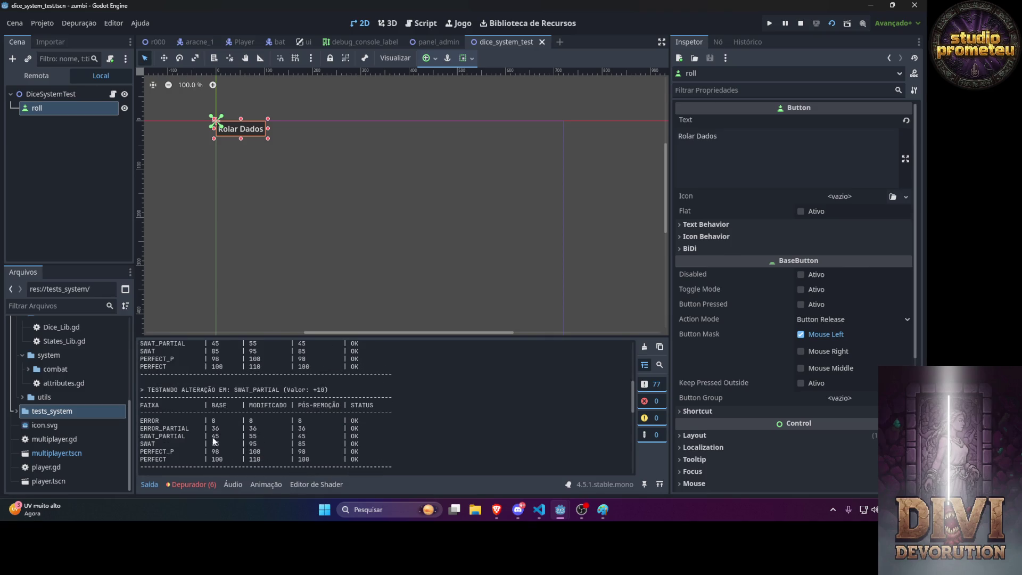
{"action": "scroll", "coordinate": [255, 453], "scroll_direction": "down", "scroll_amount": 4}
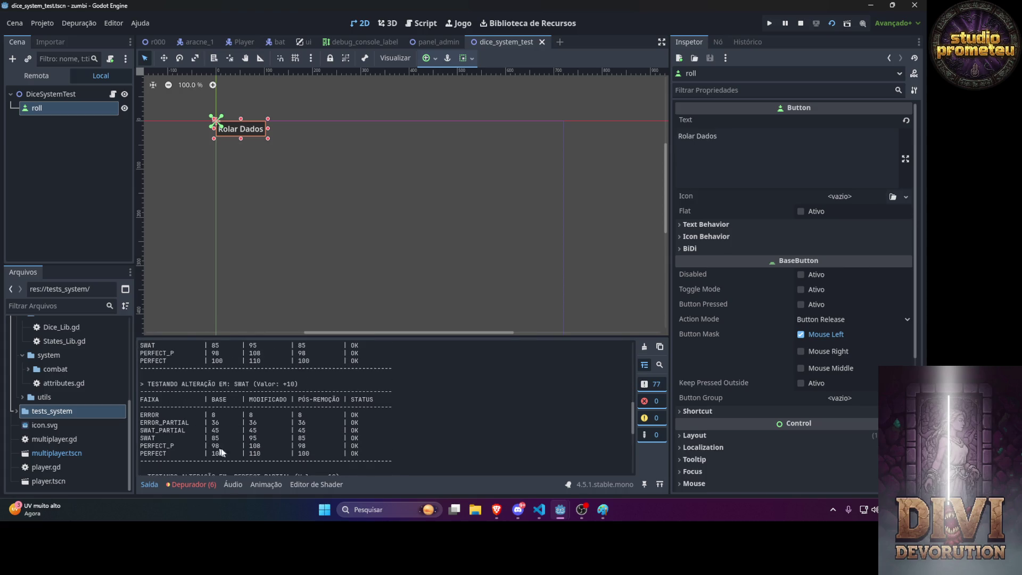
{"action": "scroll", "coordinate": [260, 440], "scroll_direction": "down", "scroll_amount": 5}
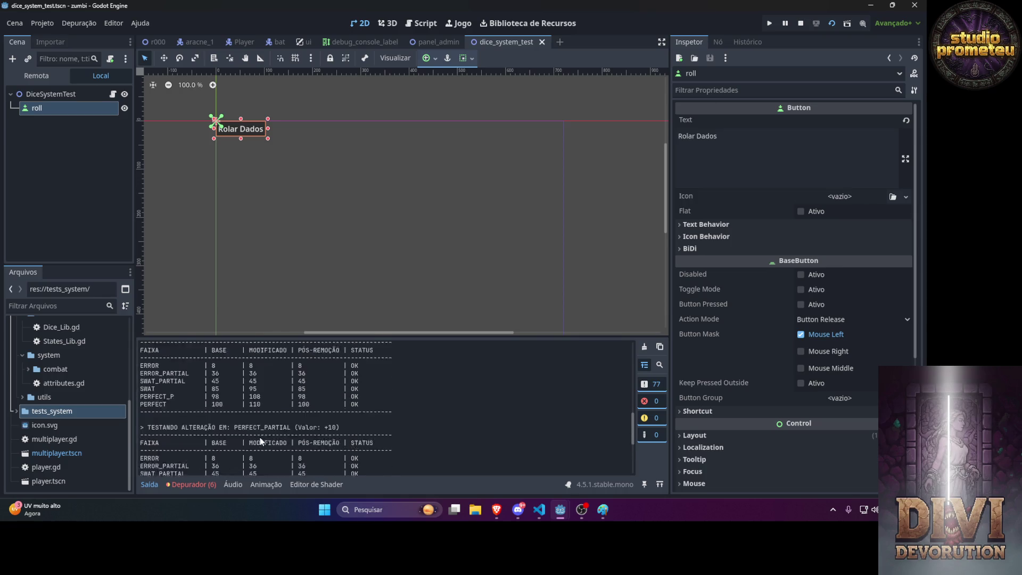
{"action": "scroll", "coordinate": [205, 418], "scroll_direction": "down", "scroll_amount": 5}
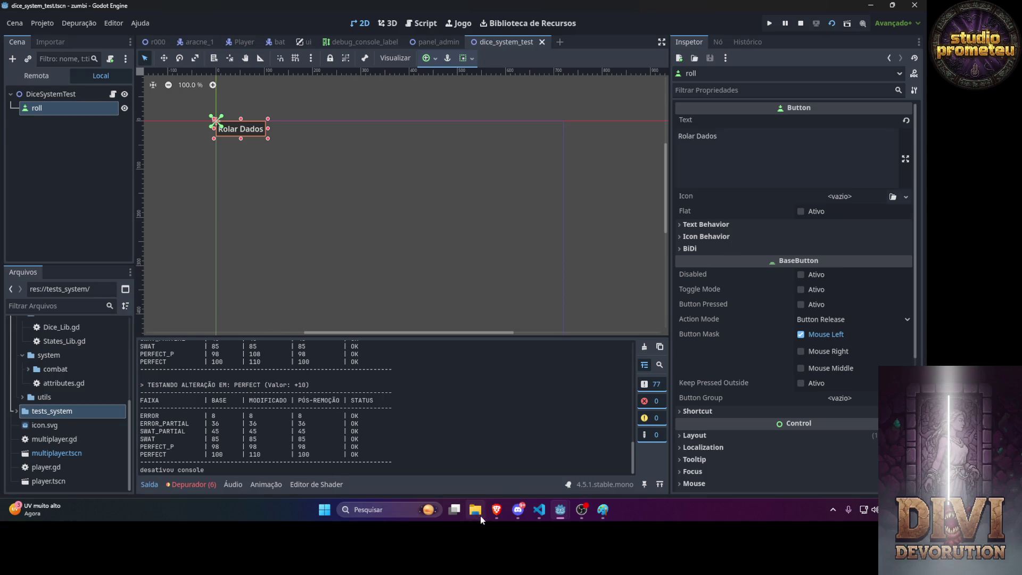
{"action": "left_click", "coordinate": [497, 510]}
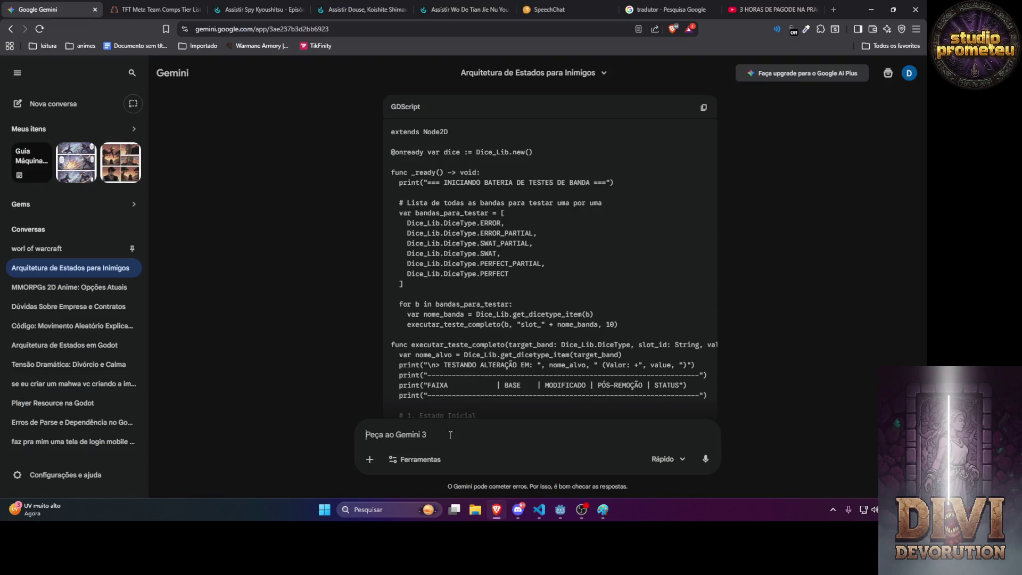
Ask Gemini for a final table column marking each band with a ✅ or ❌ for whether it changed.
{"action": "type", "text": "na tabela no fin"}
{"action": "type", "text": "al de "}
{"action": "type", "text": "ada "}
{"action": "type", "text": "item"}
{"action": "type", "text": "m cada tabela "}
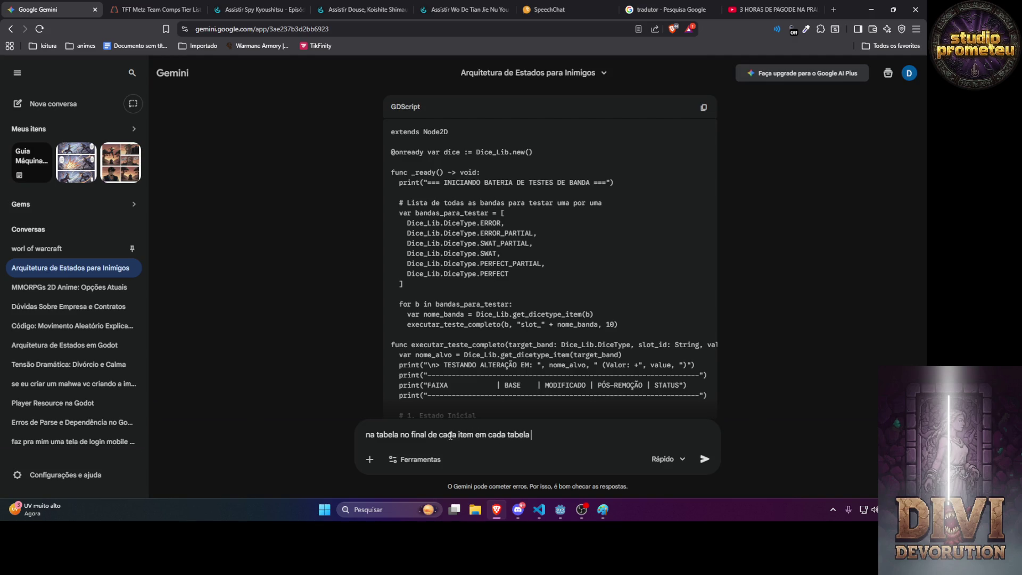
{"action": "type", "text": "po num "}
{"action": "type", "text": " ultima coluna "}
{"action": "type", "text": "coloca um x"}
{"action": "type", "text": "ou um "}
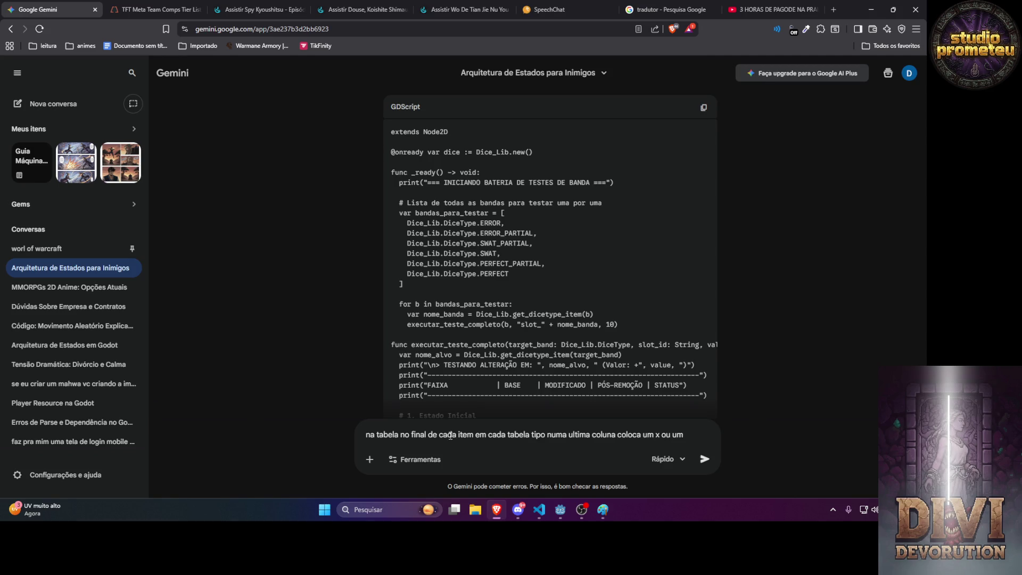
{"action": "type", "text": "icone"}
{"action": "key", "text": "BackSpace"}
{"action": "key", "text": "BackSpace"}
{"action": "type", "text": "emote de x ou um emote de v"}
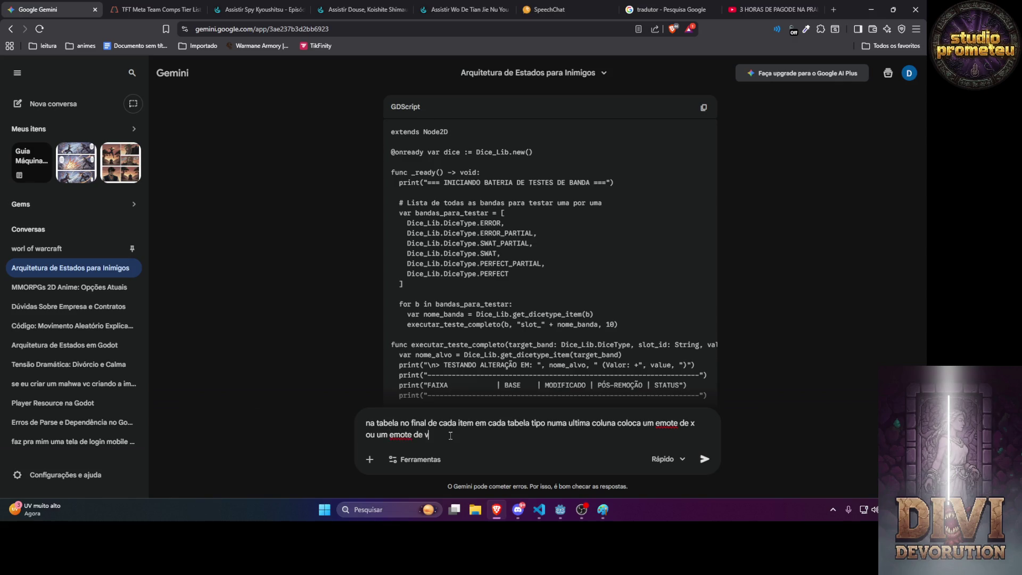
{"action": "type", "text": " pra dizer que aque"}
{"action": "type", "text": "le foi alterado"}
{"action": "type", "text": " nesse "}
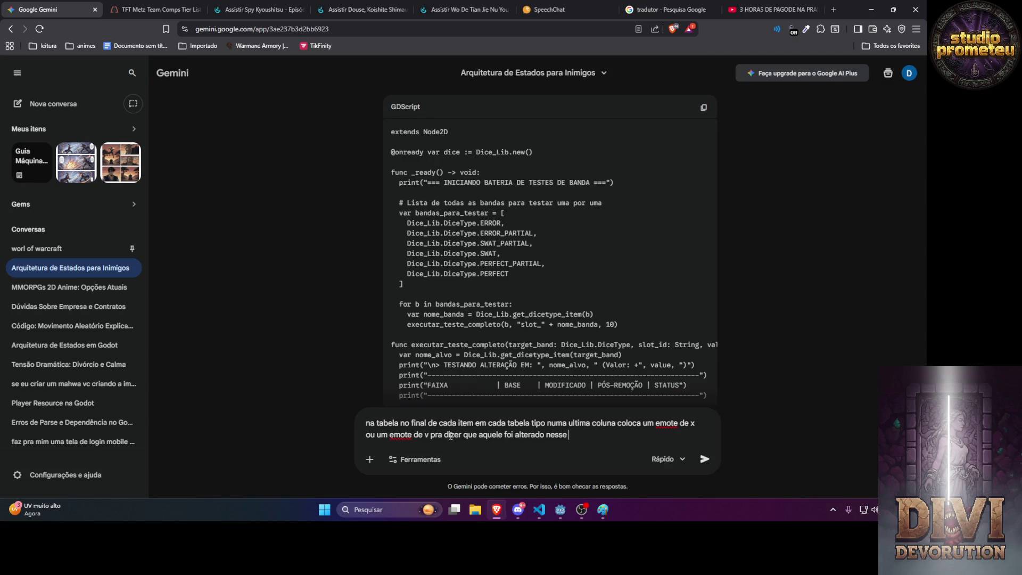
{"action": "type", "text": "este mais"}
{"action": "type", "text": " o x n"}
{"action": "key", "text": "Return"}
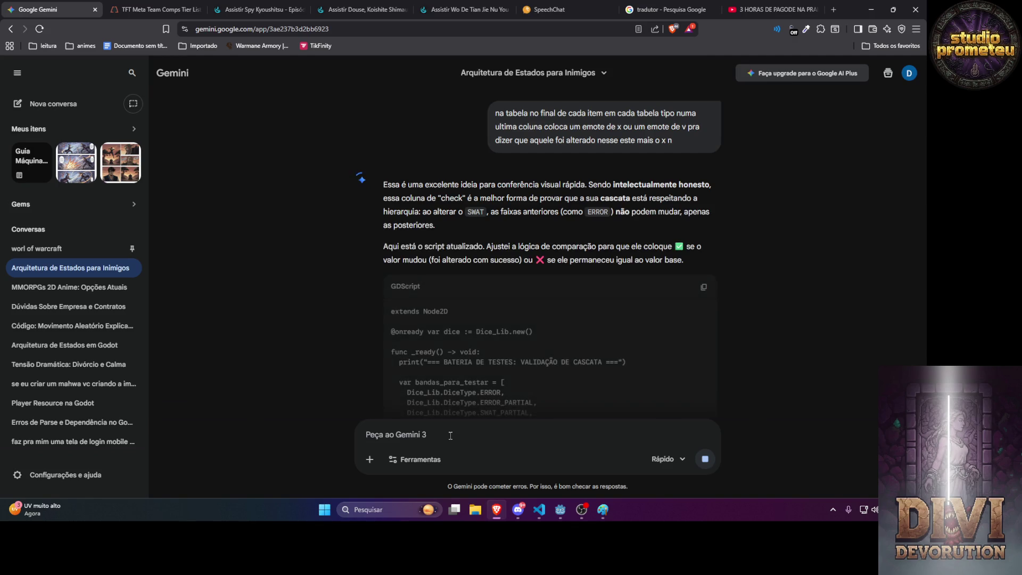
{"action": "scroll", "coordinate": [495, 362], "scroll_direction": "down", "scroll_amount": 4}
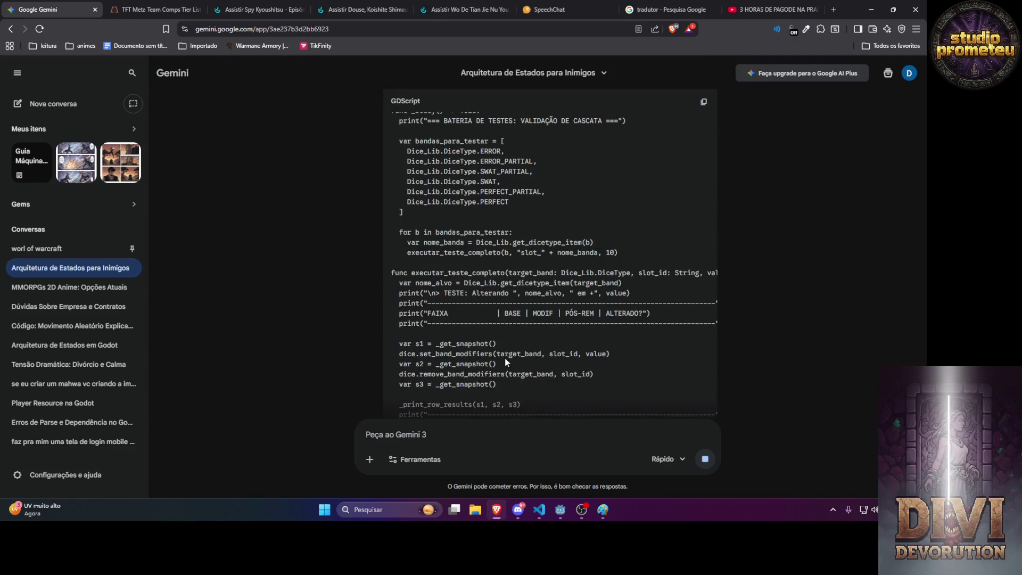
Paste Gemini's updated script with the ✅/❌ ALTERADO? column into dice_system_test.gd, then switch to Godot.
{"action": "left_click", "coordinate": [708, 106]}
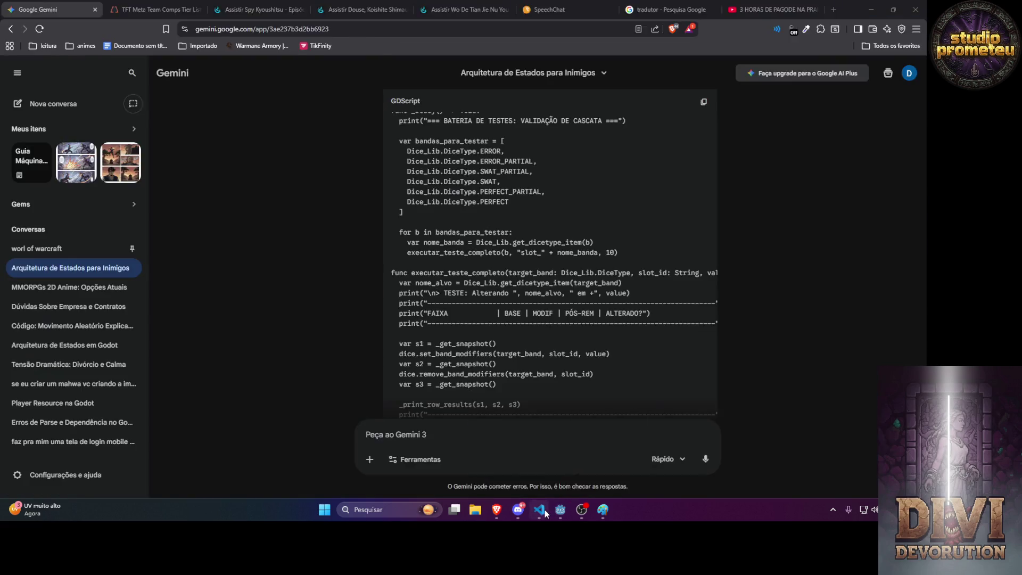
{"action": "left_click", "coordinate": [540, 509]}
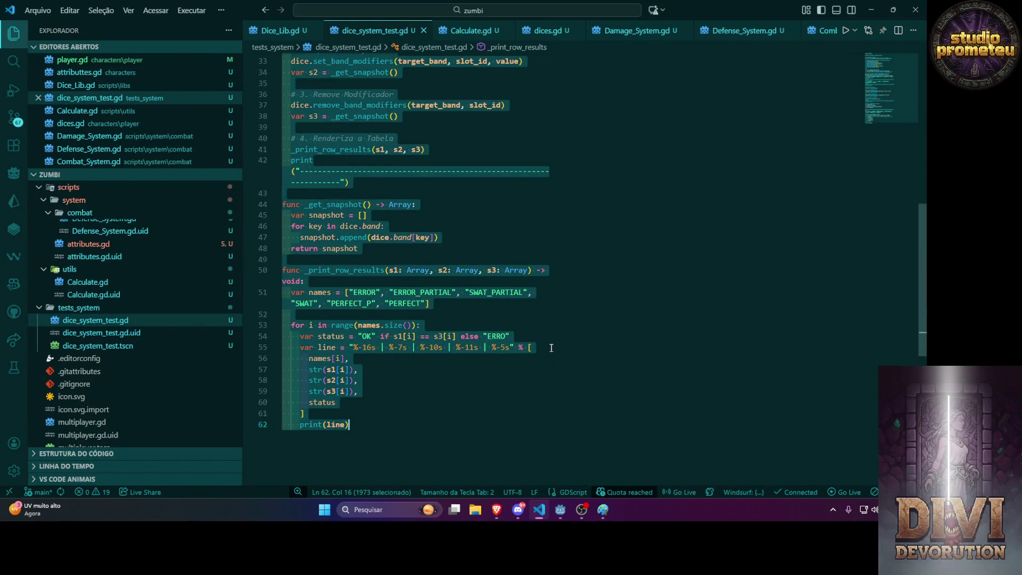
{"action": "key", "text": "ctrl+v"}
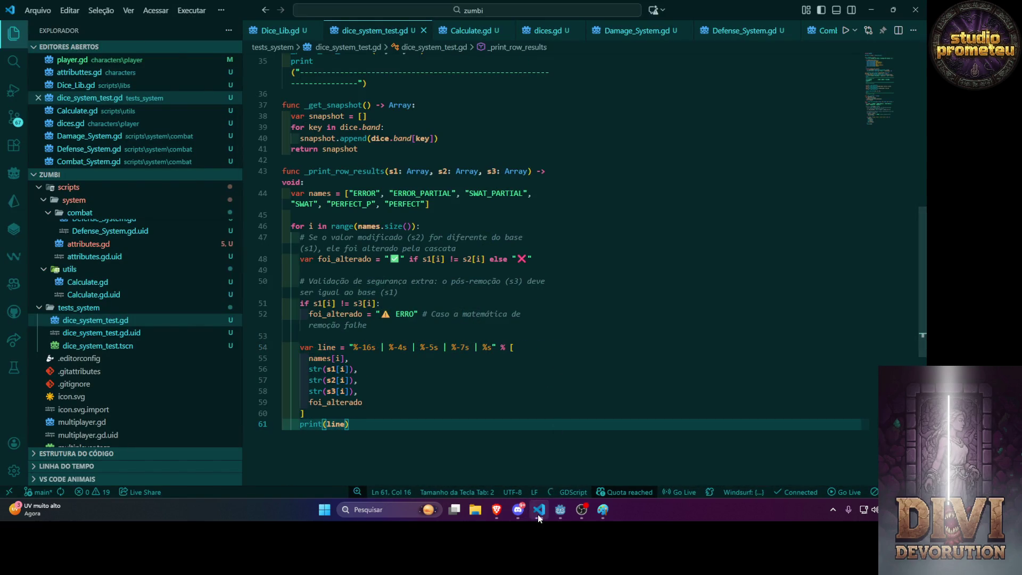
{"action": "left_click", "coordinate": [538, 514]}
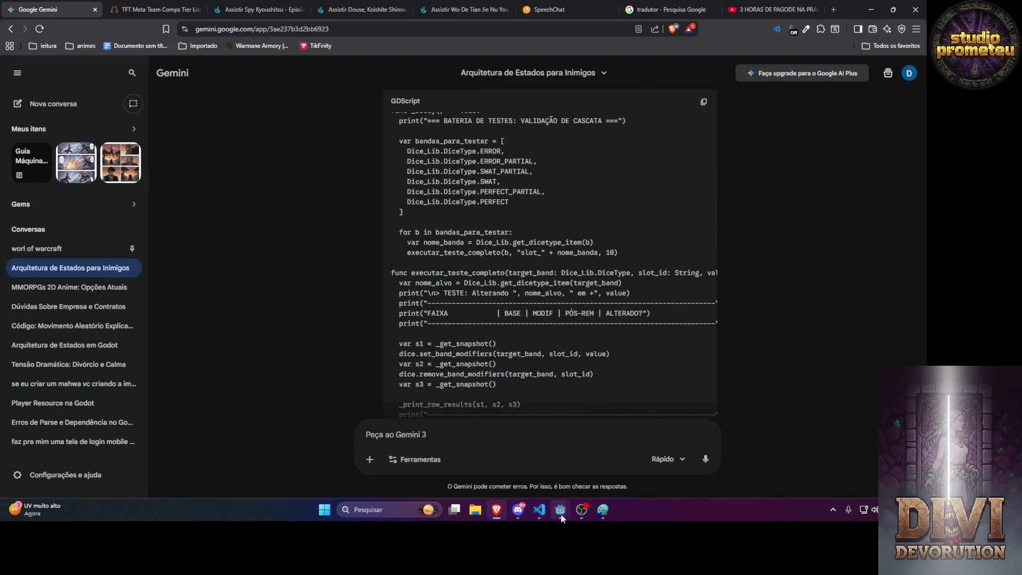
{"action": "left_click", "coordinate": [547, 511]}
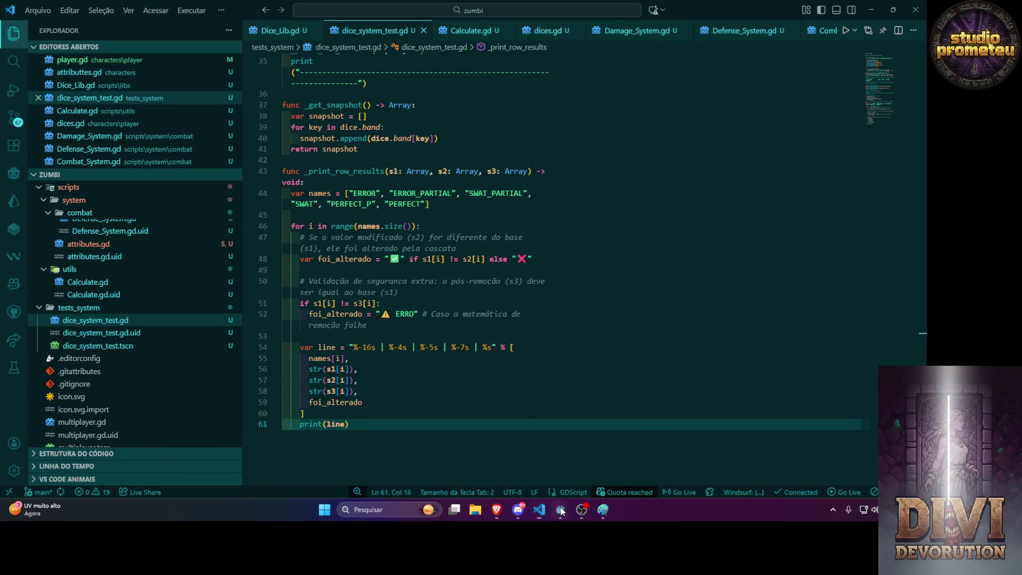
{"action": "mouse_move", "coordinate": [560, 509]}
{"action": "left_click", "coordinate": [545, 473]}
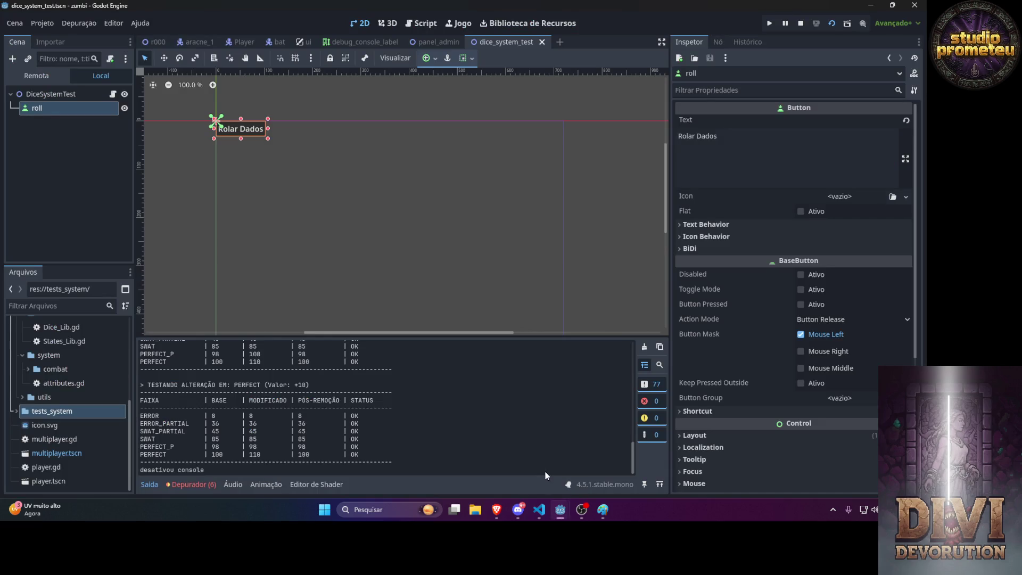
Rerun the test with F6, review the ✅/❌ marks down to the PERFECT table, and return to Gemini's prompt.
{"action": "mouse_move", "coordinate": [518, 510]}
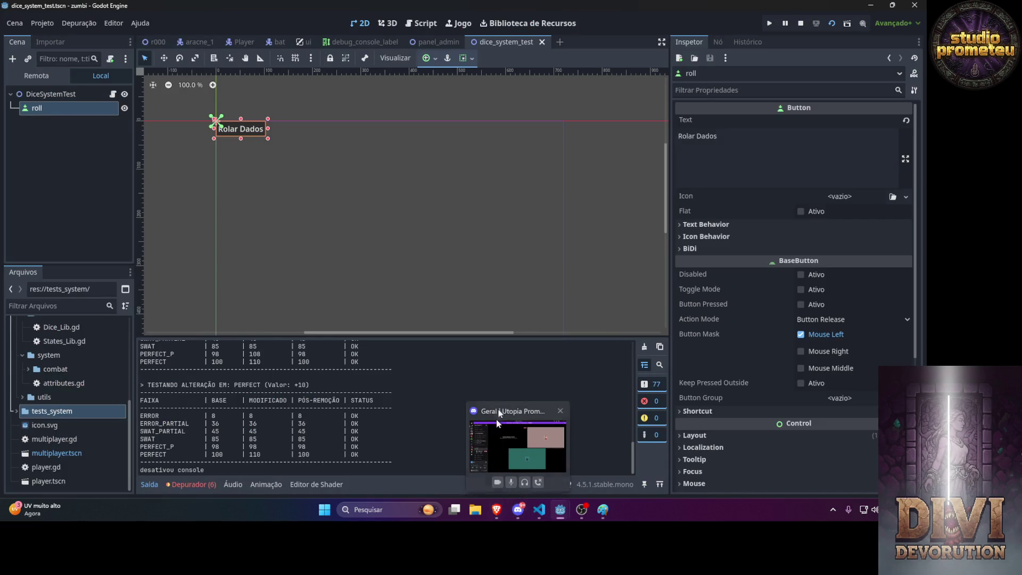
{"action": "key", "text": "F6"}
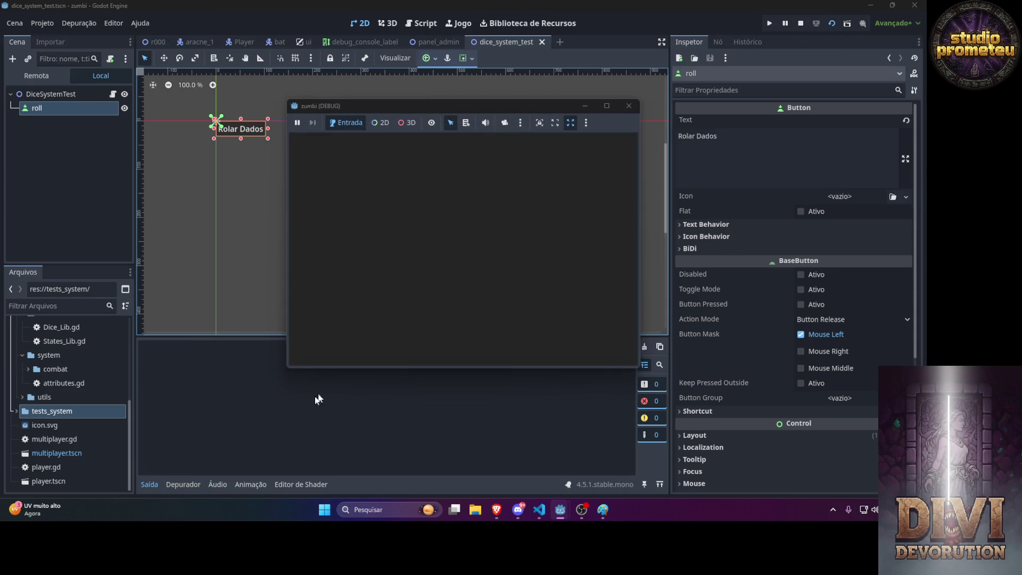
{"action": "scroll", "coordinate": [344, 417], "scroll_direction": "up", "scroll_amount": 15}
{"action": "scroll", "coordinate": [344, 417], "scroll_direction": "up", "scroll_amount": 2}
{"action": "scroll", "coordinate": [344, 417], "scroll_direction": "down", "scroll_amount": 8}
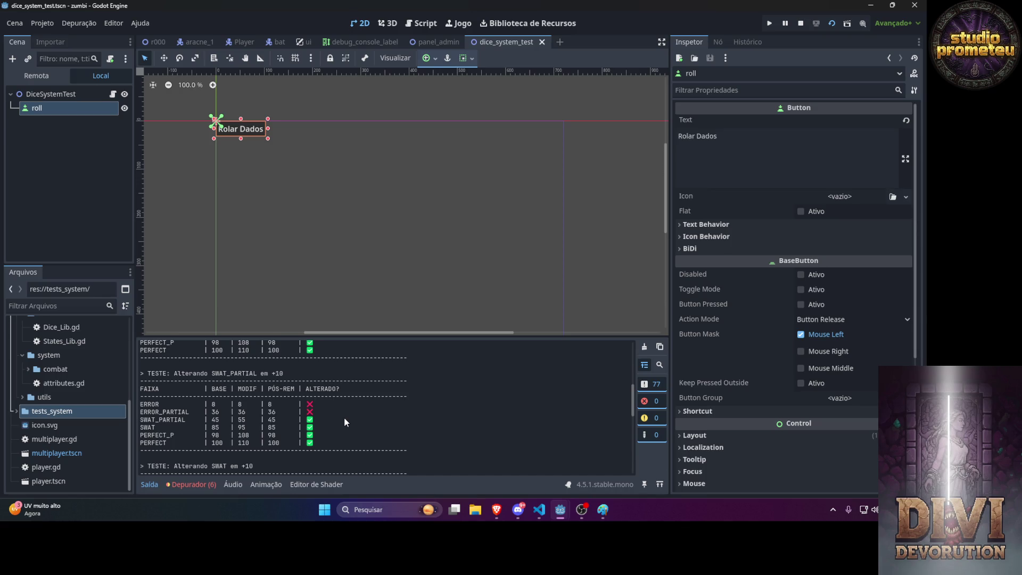
{"action": "scroll", "coordinate": [344, 420], "scroll_direction": "down", "scroll_amount": 2}
{"action": "scroll", "coordinate": [344, 423], "scroll_direction": "down", "scroll_amount": 5}
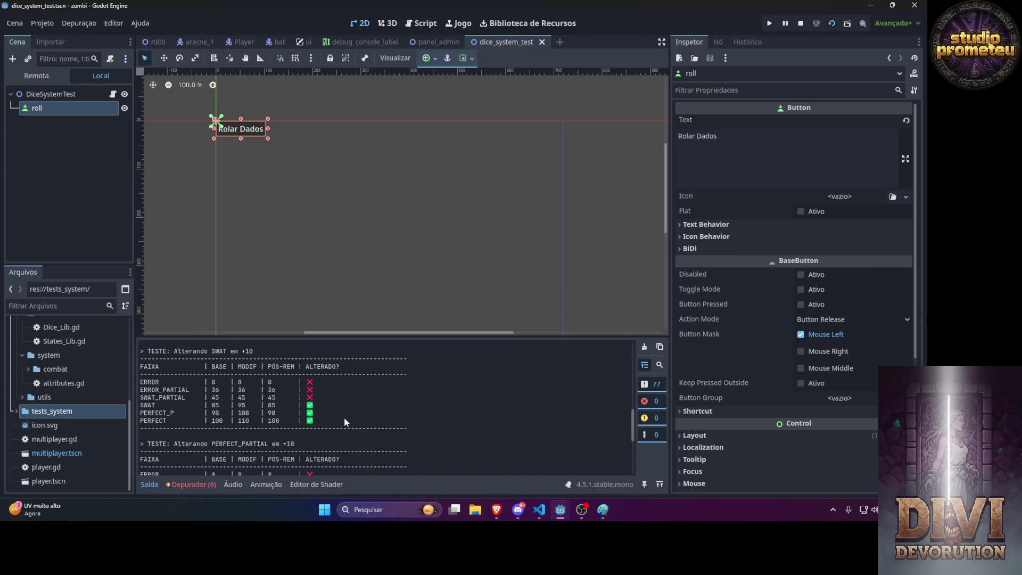
{"action": "scroll", "coordinate": [344, 417], "scroll_direction": "down", "scroll_amount": 5}
{"action": "scroll", "coordinate": [344, 417], "scroll_direction": "down", "scroll_amount": 3}
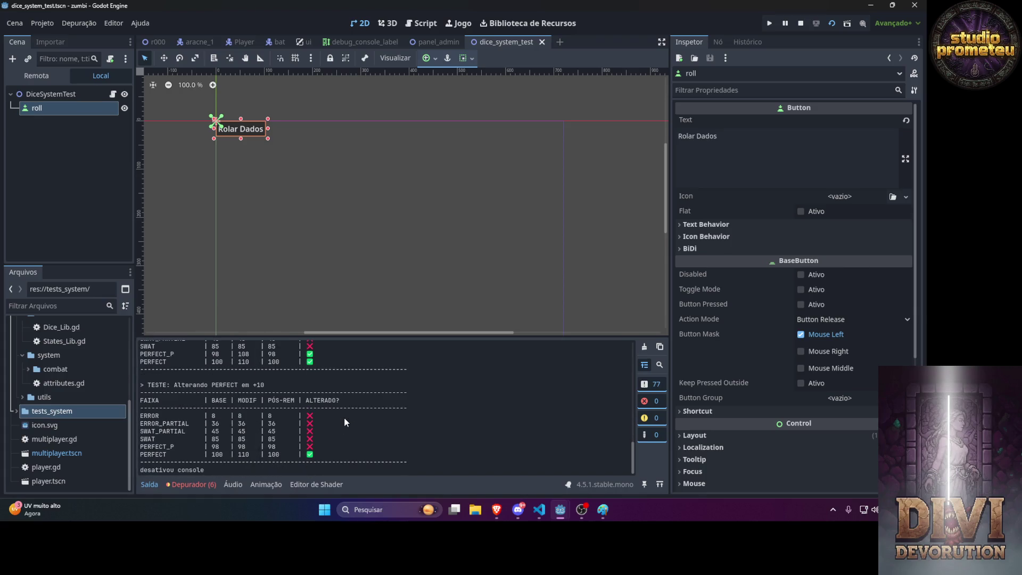
{"action": "left_click", "coordinate": [497, 510]}
{"action": "left_click", "coordinate": [451, 434]}
Ask Gemini to show each test's accuracy percentage in its header, then copy the returned GDScript.
{"action": "type", "text": "em cima "}
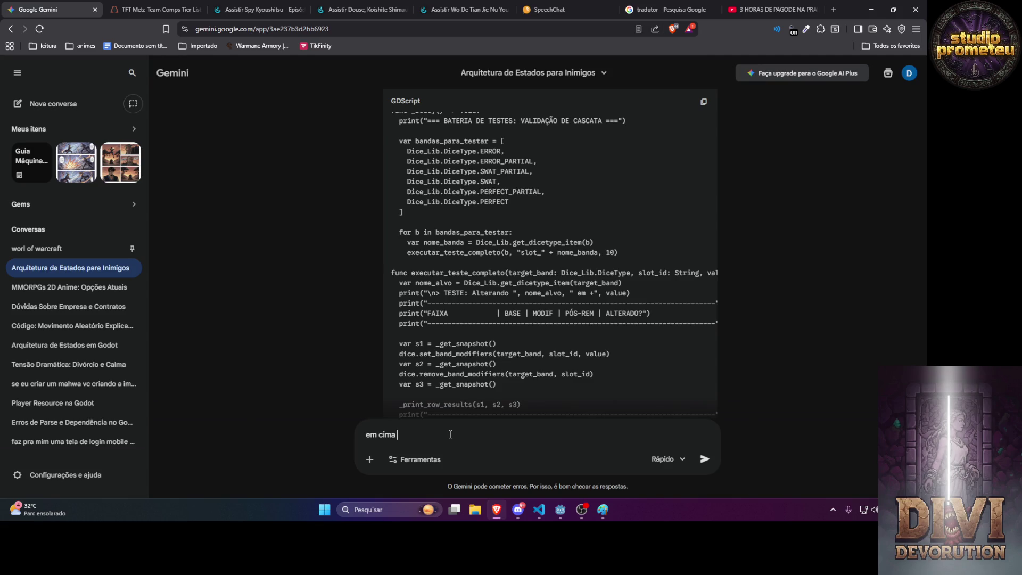
{"action": "type", "text": "onde "}
{"action": "type", "text": "vc desre"}
{"action": "type", "text": "ve o que o etst"}
{"action": "type", "text": "test faz most"}
{"action": "type", "text": "ra "}
{"action": "type", "text": "a"}
{"action": "type", "text": "% de"}
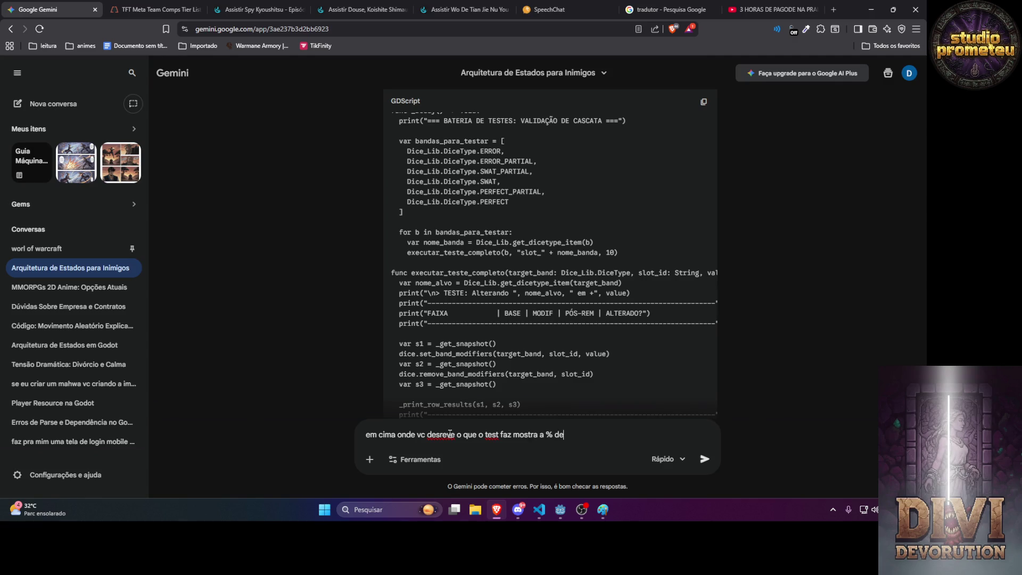
{"action": "type", "text": "acerto daquel"}
{"action": "type", "text": "e test"}
{"action": "key", "text": "Return"}
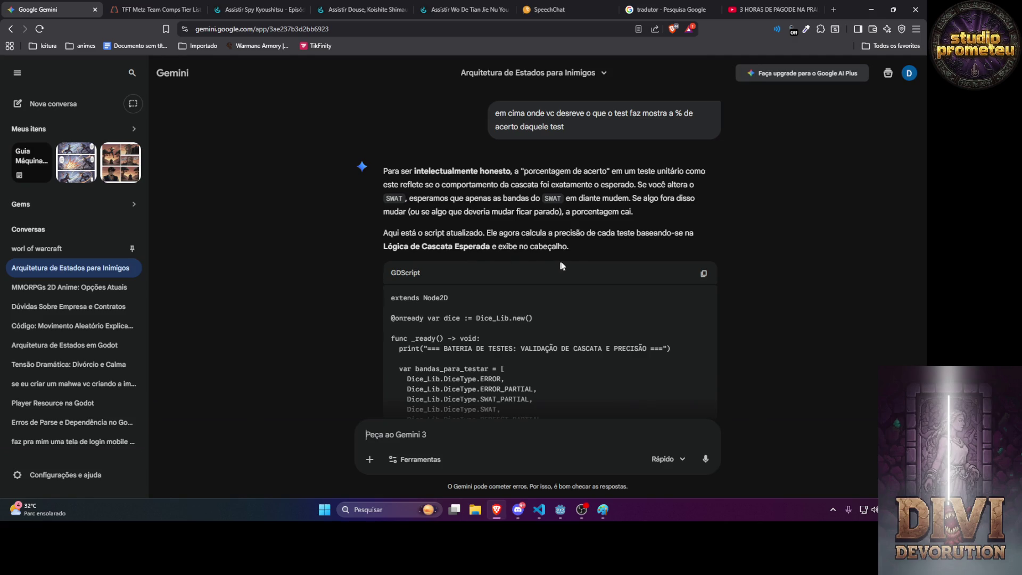
{"action": "left_click", "coordinate": [703, 273]}
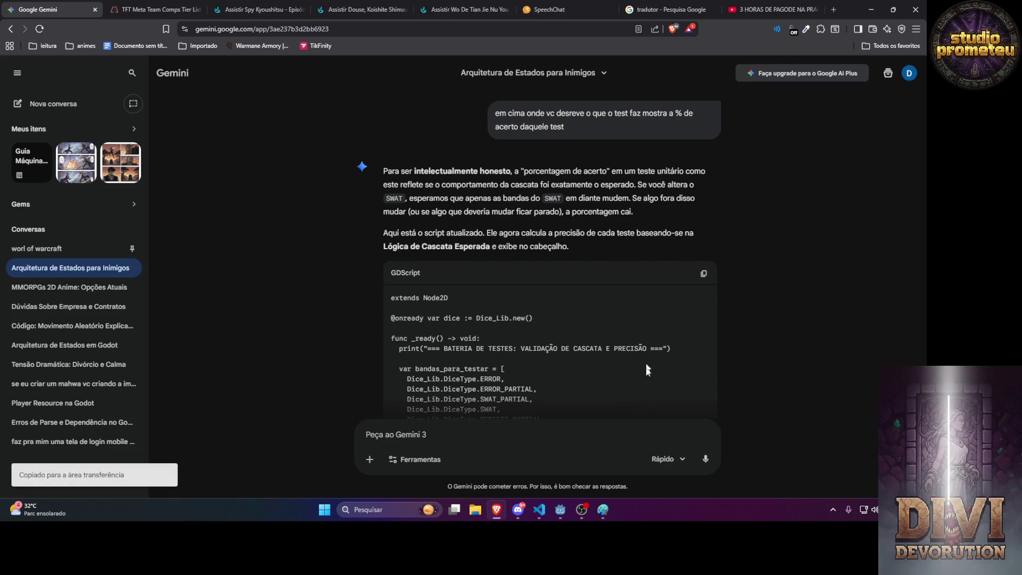
Replace the test script's contents with the copied accuracy script and save it.
{"action": "left_click", "coordinate": [539, 510]}
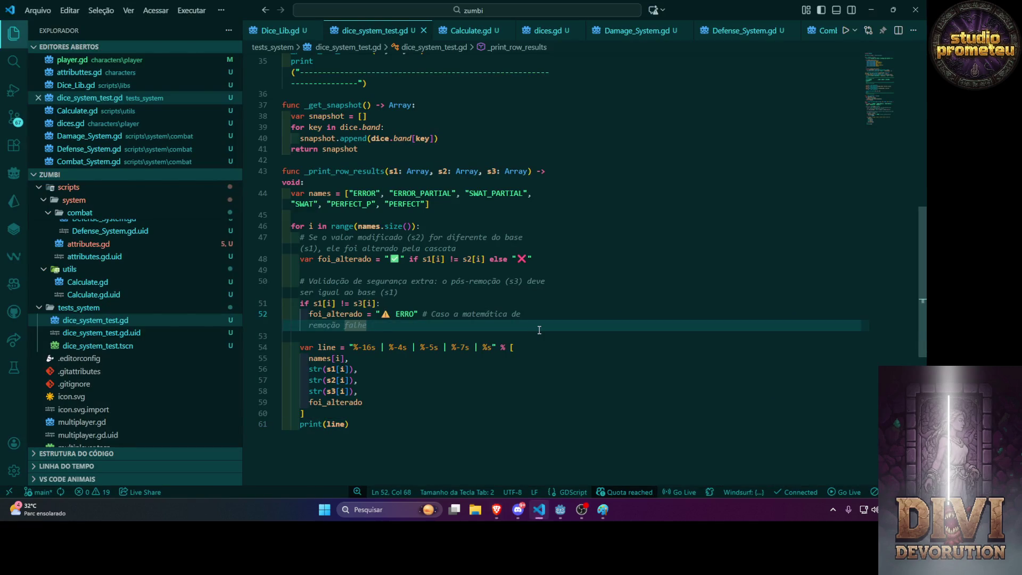
{"action": "key", "text": "ctrl+a"}
{"action": "key", "text": "ctrl+v"}
{"action": "key", "text": "ctrl+s"}
Run the current dice test scene in Godot with the updated script.
{"action": "key", "text": "alt+Tab"}
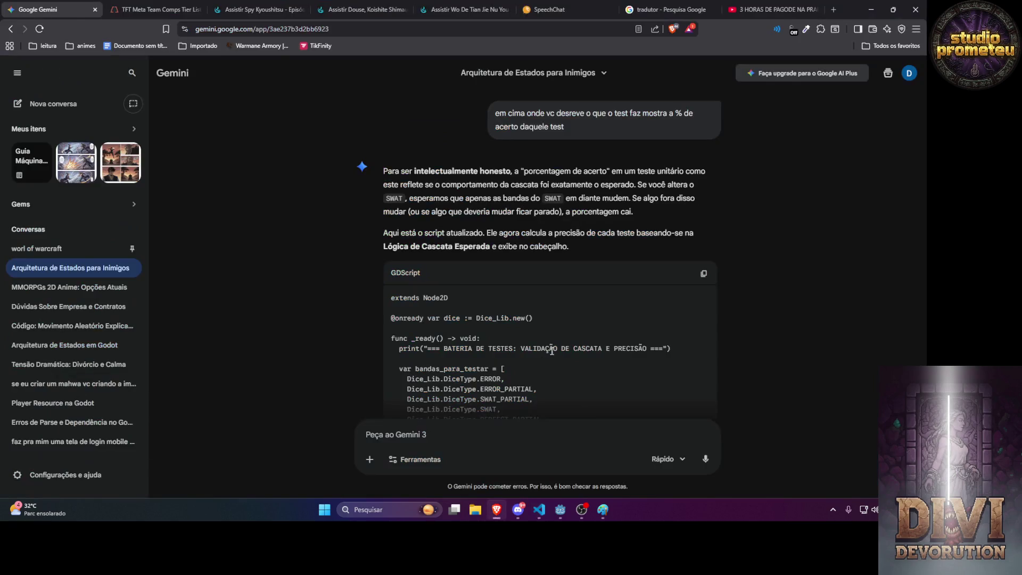
{"action": "left_click", "coordinate": [544, 512]}
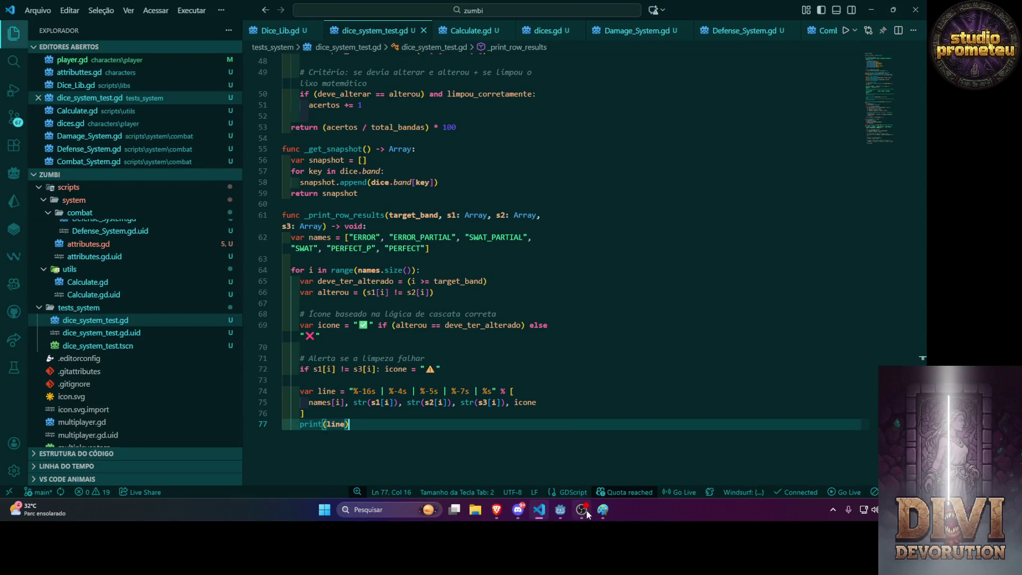
{"action": "mouse_move", "coordinate": [560, 509]}
{"action": "left_click", "coordinate": [585, 440]}
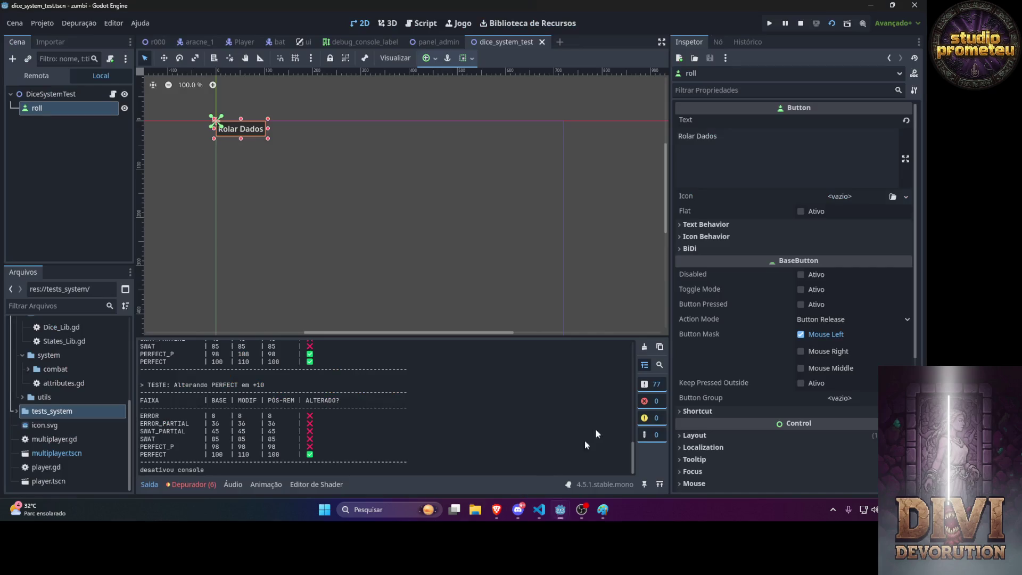
{"action": "left_click", "coordinate": [832, 23]}
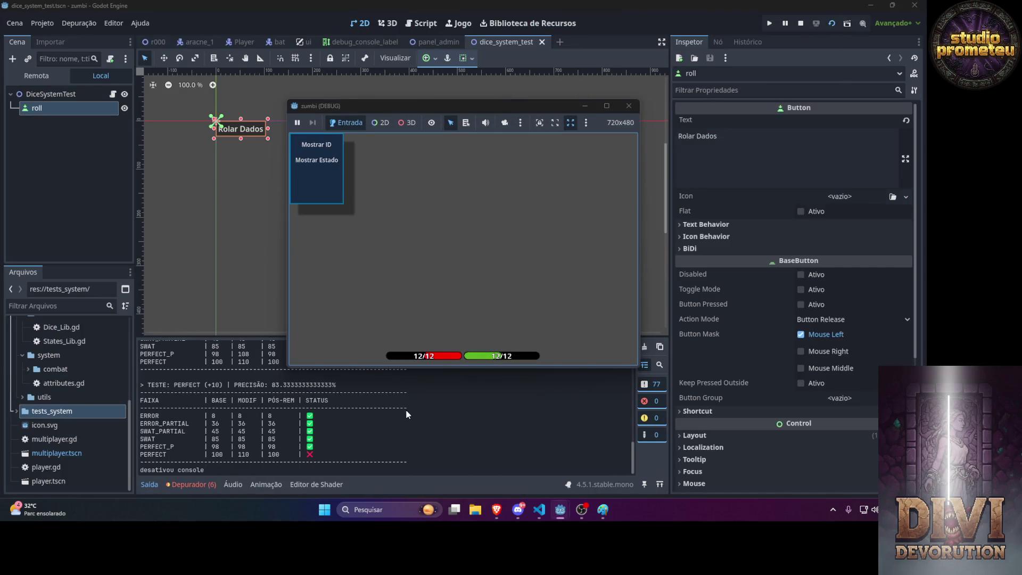
{"action": "left_click", "coordinate": [406, 410]}
Review the band tables showing PRECISÃO 83.33% with one ❌ row each, then return to Gemini.
{"action": "scroll", "coordinate": [343, 395], "scroll_direction": "up", "scroll_amount": 3}
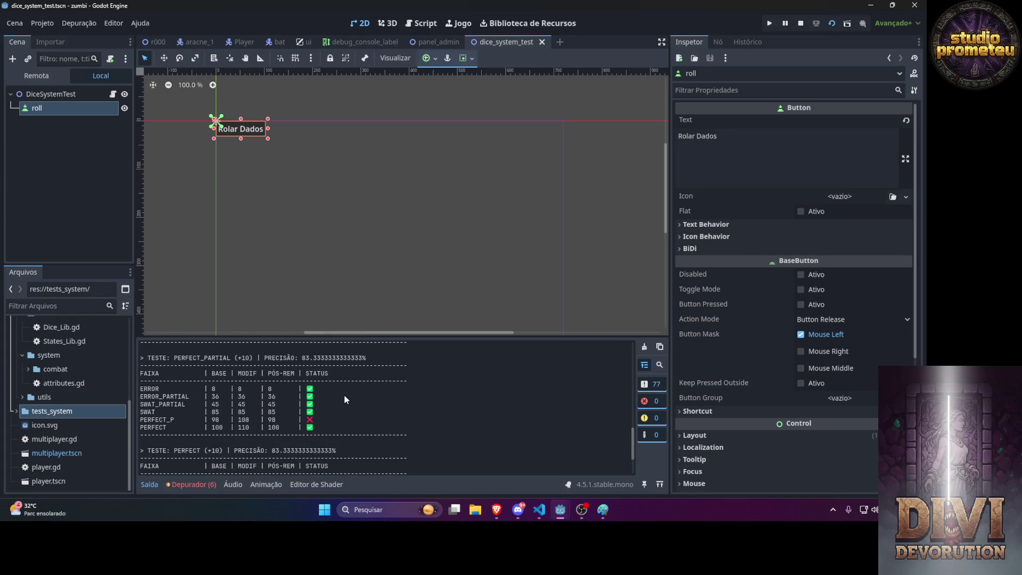
{"action": "scroll", "coordinate": [344, 395], "scroll_direction": "up", "scroll_amount": 15}
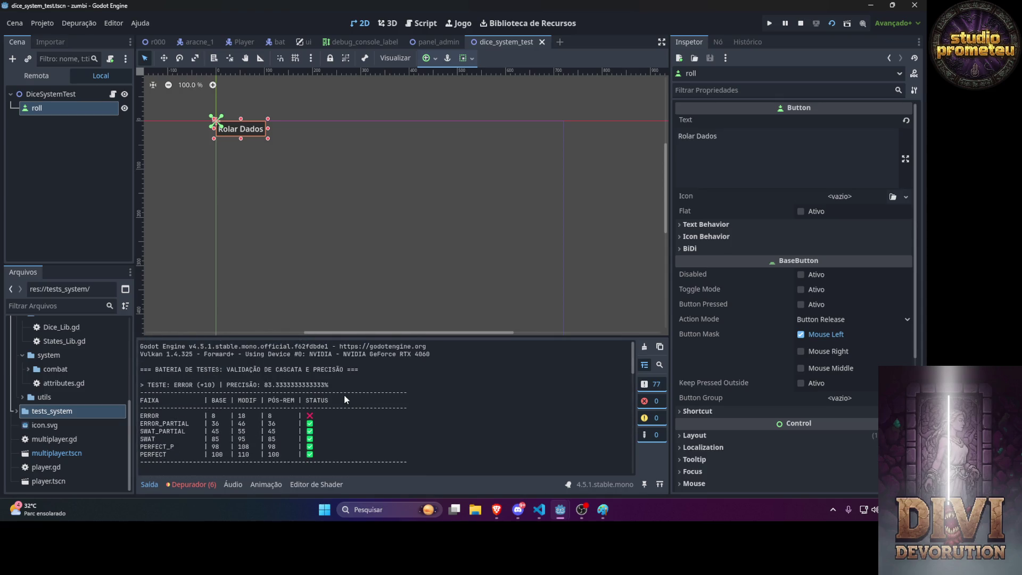
{"action": "scroll", "coordinate": [344, 394], "scroll_direction": "down", "scroll_amount": 5}
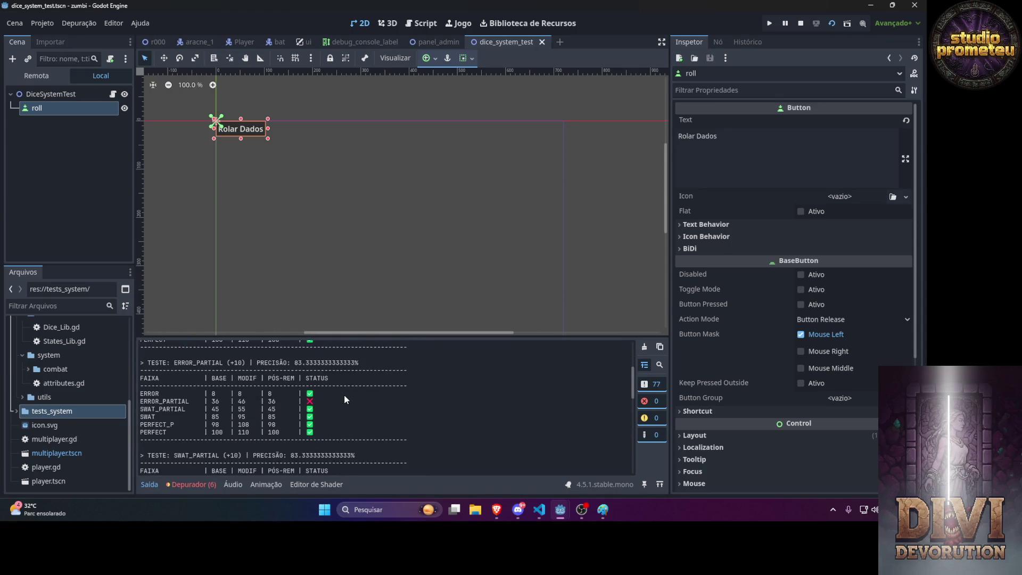
{"action": "scroll", "coordinate": [344, 395], "scroll_direction": "down", "scroll_amount": 3}
{"action": "scroll", "coordinate": [343, 394], "scroll_direction": "down", "scroll_amount": 2}
{"action": "scroll", "coordinate": [344, 394], "scroll_direction": "down", "scroll_amount": 10}
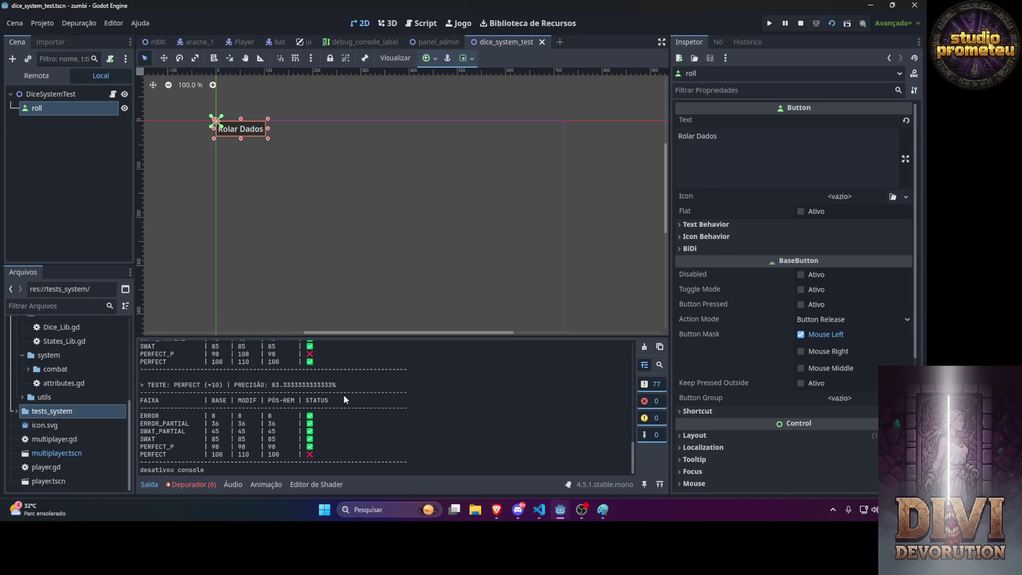
{"action": "mouse_move", "coordinate": [497, 514]}
{"action": "left_click", "coordinate": [465, 461]}
{"action": "left_click", "coordinate": [453, 434]}
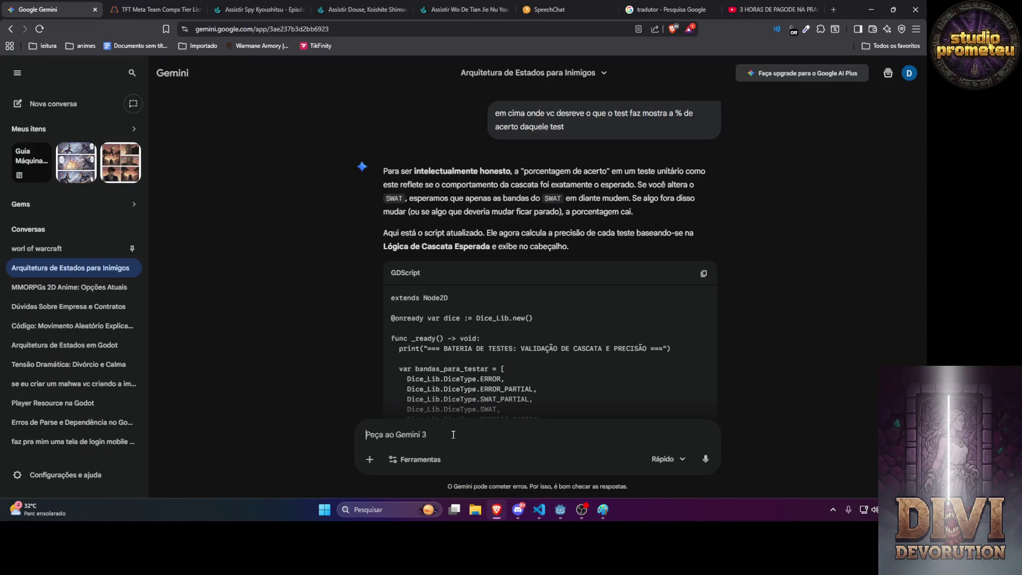
Ask Gemini for a success percentage that counts each band giving a wrong number as one error.
{"action": "type", "text": "quero a porcent"}
{"action": "type", "text": "agem tipp"}
{"action": "type", "text": " o test foi um su"}
{"action": "type", "text": "cesso"}
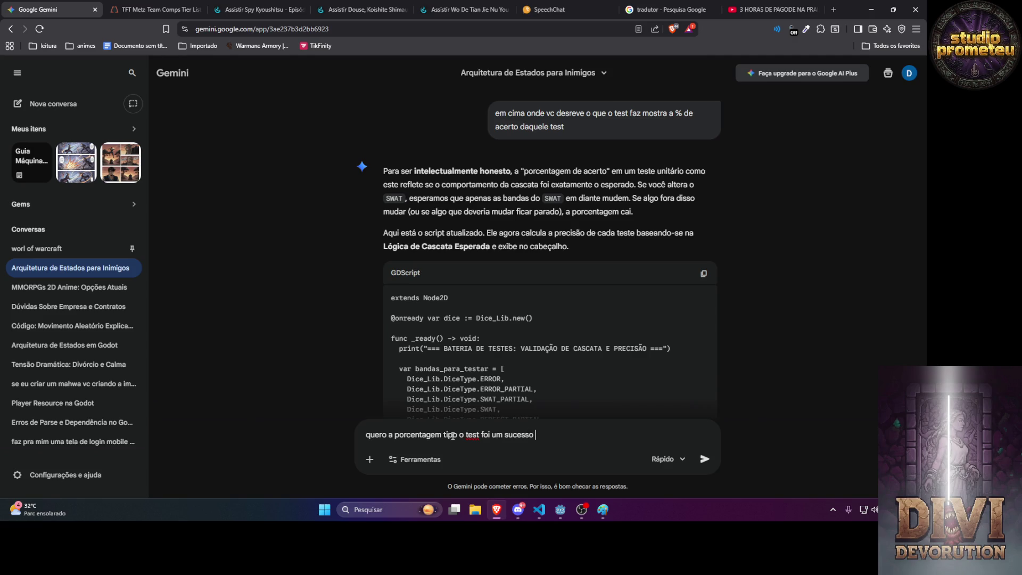
{"action": "type", "text": " ou o test foi"}
{"action": "key", "text": "BackSpace"}
{"action": "key", "text": "BackSpace"}
{"action": "type", "text": "teve um erro se "}
{"action": "type", "text": "houv"}
{"action": "type", "text": "e um erro"}
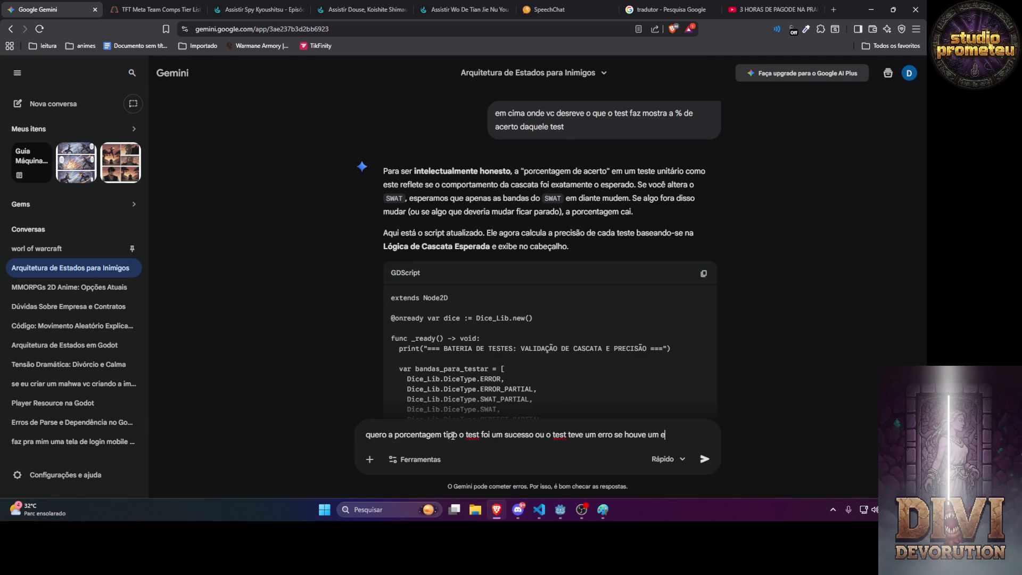
{"action": "type", "text": " quanto"}
{"action": "type", "text": "s quero que "}
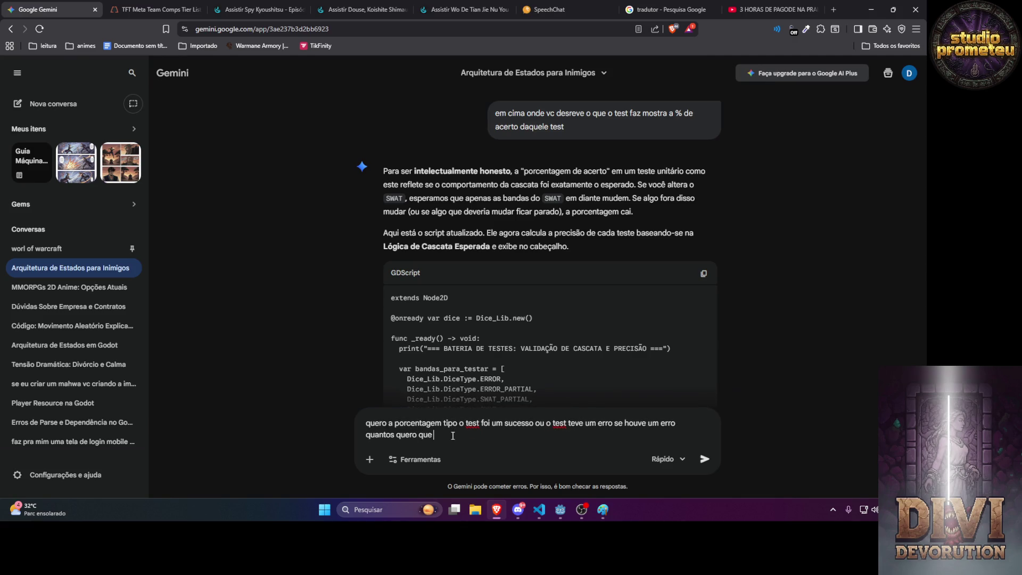
{"action": "type", "text": "pegue t"}
{"action": "type", "text": "otal de erro"}
{"action": "type", "text": "s / "}
{"action": "type", "text": "total de falg"}
{"action": "key", "text": "BackSpace"}
{"action": "key", "text": "BackSpace"}
{"action": "key", "text": "BackSpace"}
{"action": "type", "text": "bands"}
{"action": "type", "text": "ou seja se a band deu u"}
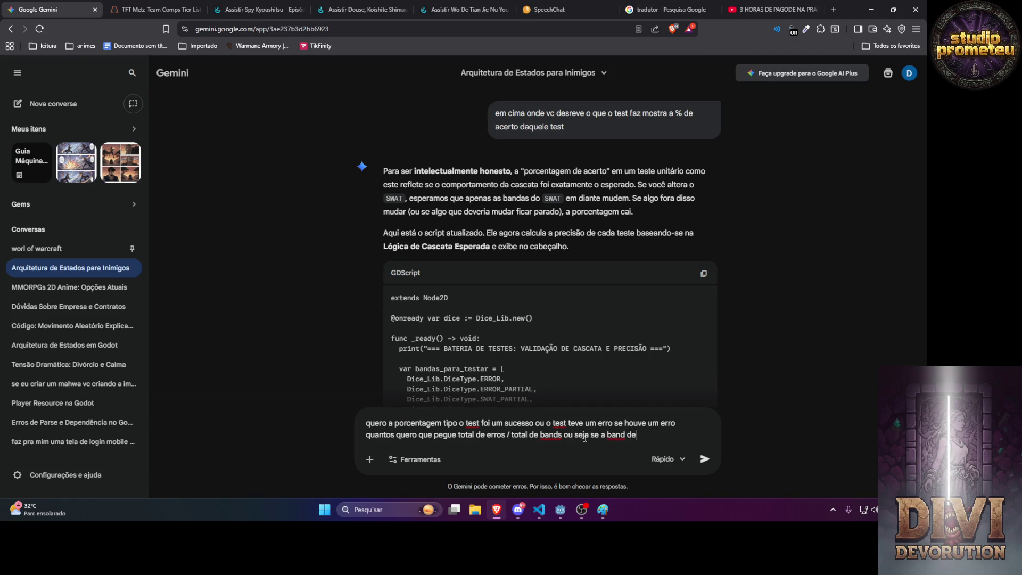
{"action": "type", "text": "m numero q n de"}
{"action": "type", "text": "veria dar"}
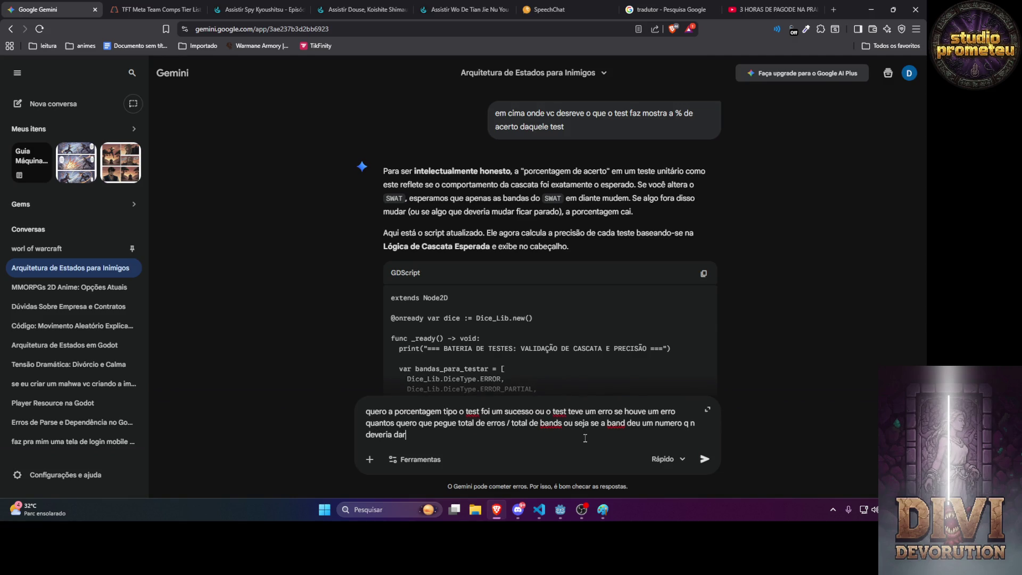
{"action": "type", "text": " marca como 1"}
{"action": "type", "text": " e soma"}
{"action": "key", "text": "Return"}
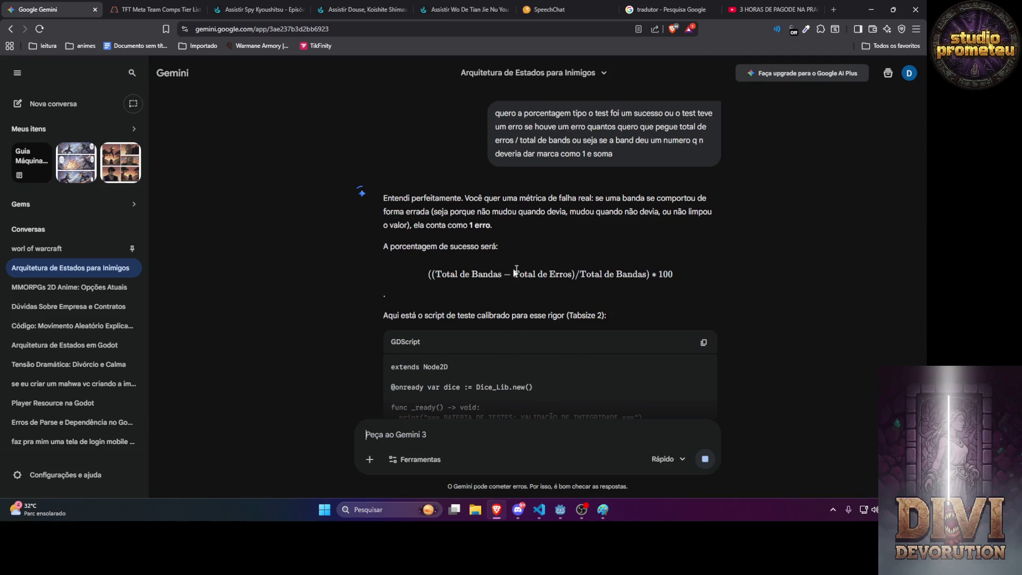
{"action": "scroll", "coordinate": [536, 273], "scroll_direction": "down", "scroll_amount": 5}
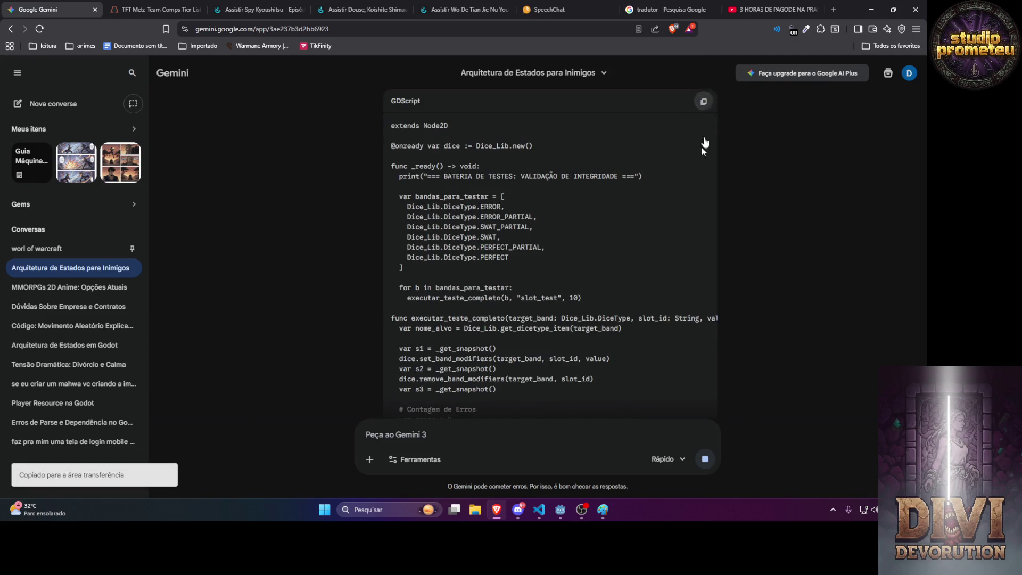
Paste the new error-count script into the test file and run the scene in Godot.
{"action": "left_click", "coordinate": [541, 519]}
{"action": "key", "text": "ctrl+a"}
{"action": "key", "text": "ctrl+v"}
{"action": "key", "text": "alt+Tab"}
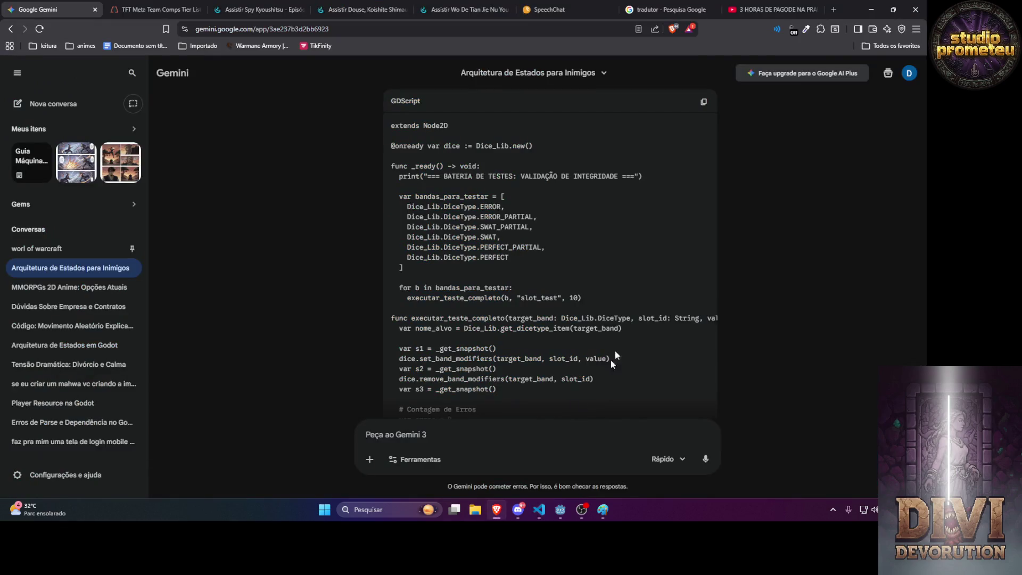
{"action": "mouse_move", "coordinate": [559, 511]}
{"action": "left_click", "coordinate": [527, 447]}
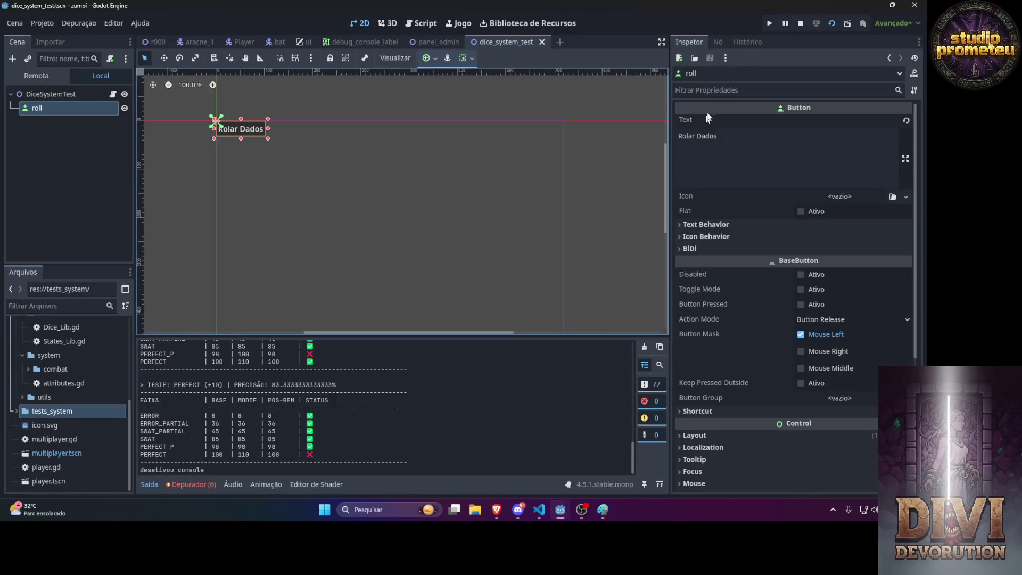
{"action": "left_click", "coordinate": [830, 23]}
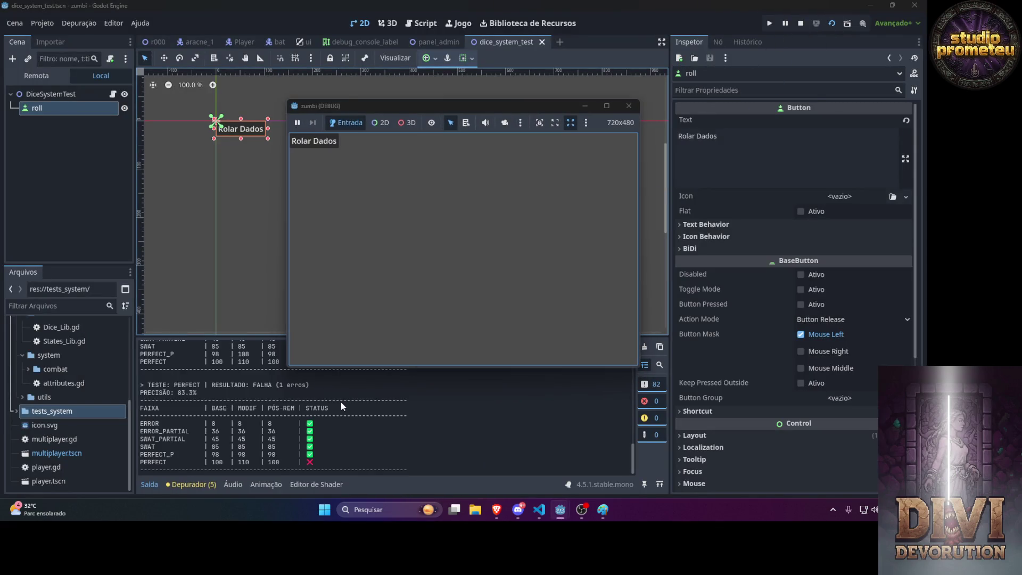
Inspect the output, marking the failing PERFECT_P row (FALHA, 1 erros, 83.3%), then return to Gemini.
{"action": "scroll", "coordinate": [341, 402], "scroll_direction": "up", "scroll_amount": 5}
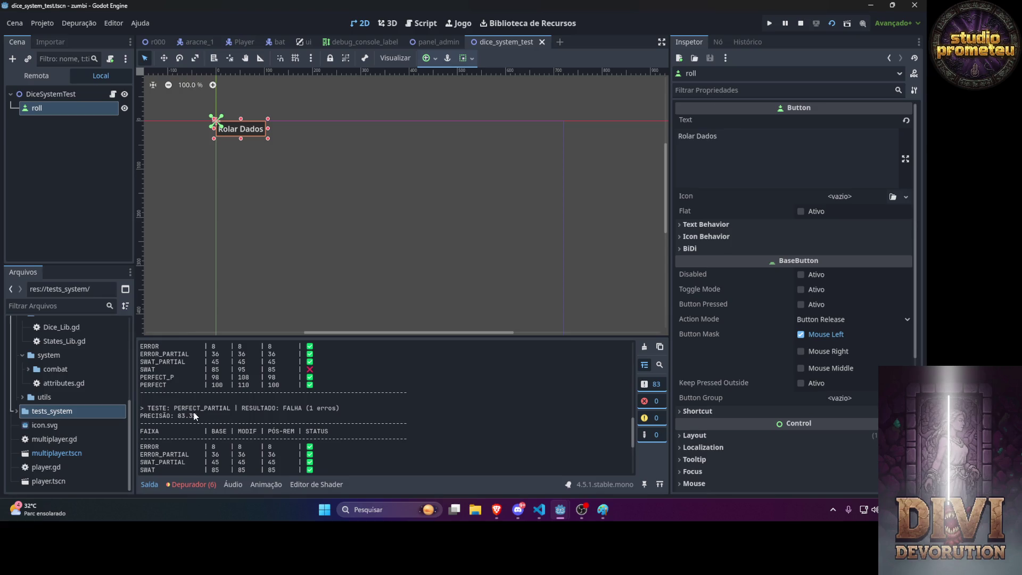
{"action": "scroll", "coordinate": [222, 419], "scroll_direction": "down", "scroll_amount": 2}
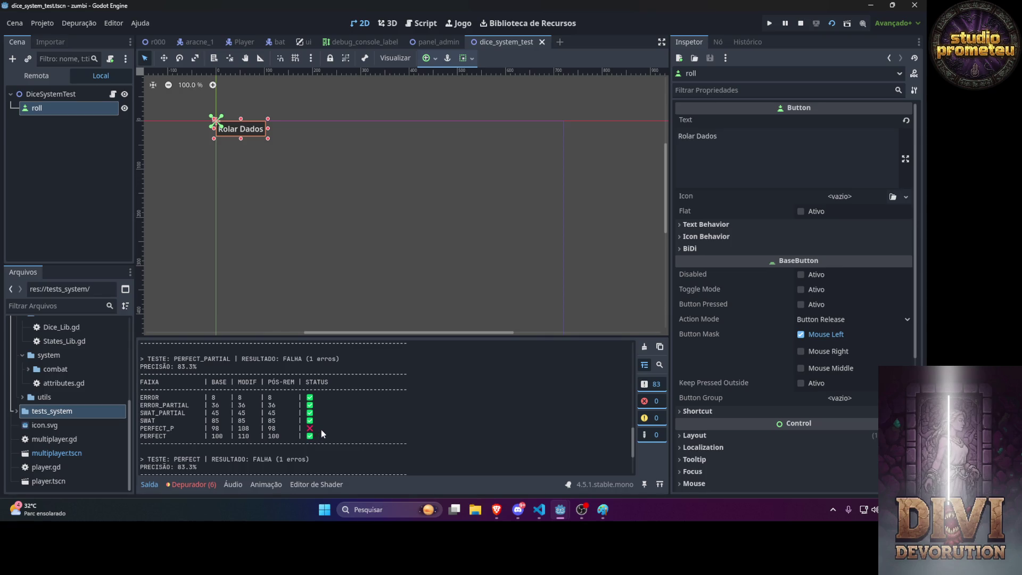
{"action": "left_click_drag", "start_coordinate": [319, 429], "coordinate": [143, 429]}
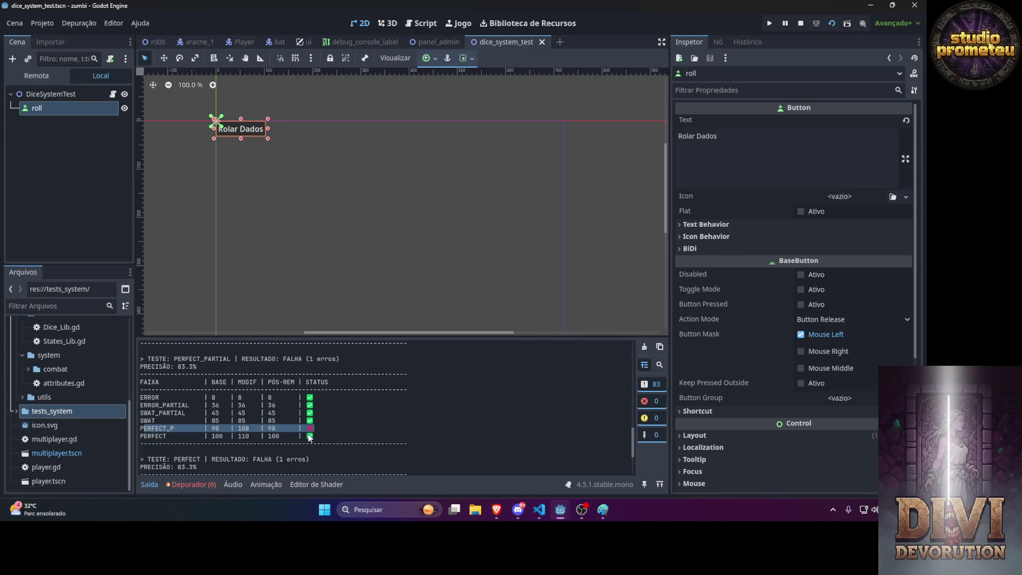
{"action": "scroll", "coordinate": [308, 438], "scroll_direction": "up", "scroll_amount": 10}
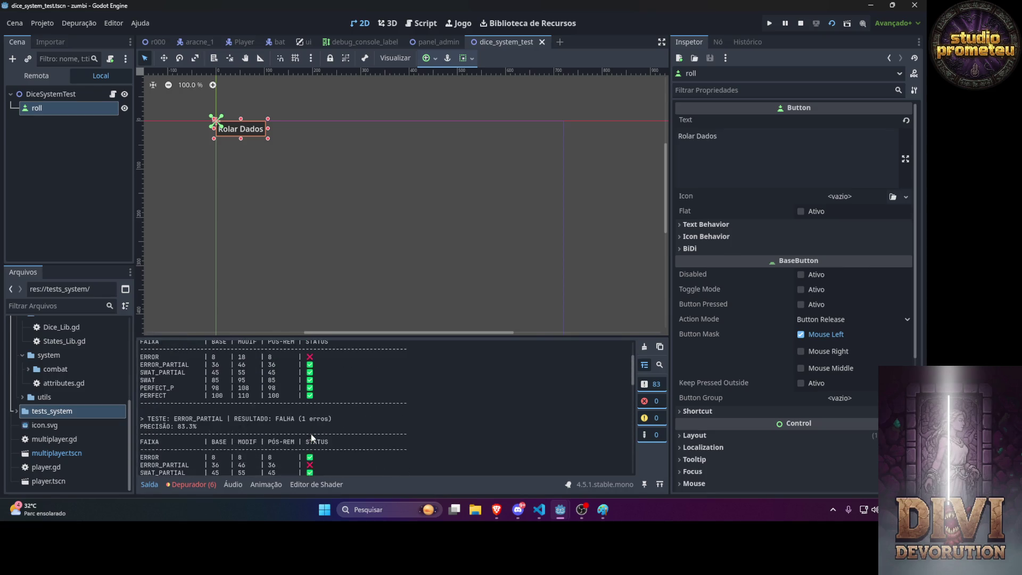
{"action": "scroll", "coordinate": [312, 438], "scroll_direction": "up", "scroll_amount": 3}
{"action": "left_click", "coordinate": [496, 510]}
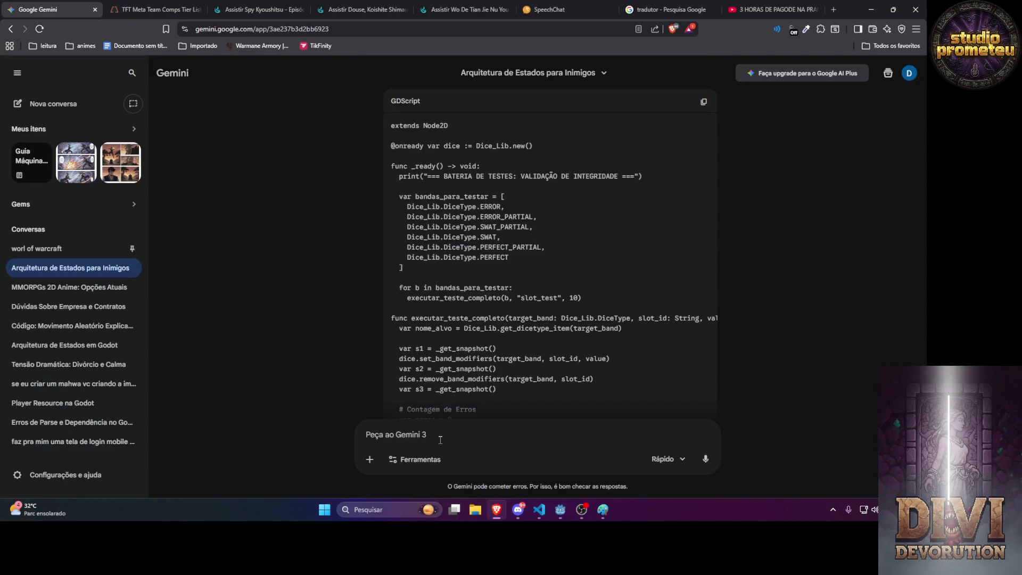
Clarify that an error only occurs when the calculated value differs from the expected one; copy the revised script.
{"action": "type", "text": "vc n entendeu "}
{"action": "type", "text": "o n"}
{"action": "type", "text": " erro.só acontec"}
{"action": "type", "text": "e se o numero"}
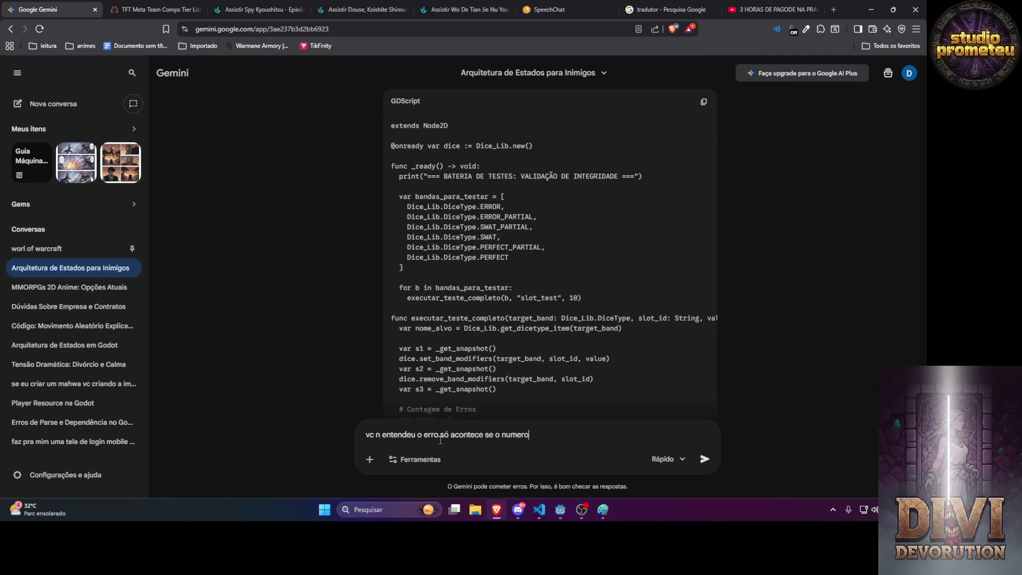
{"action": "type", "text": " espado era 108 "}
{"action": "type", "text": "exemplo e "}
{"action": "type", "text": "o que deu"}
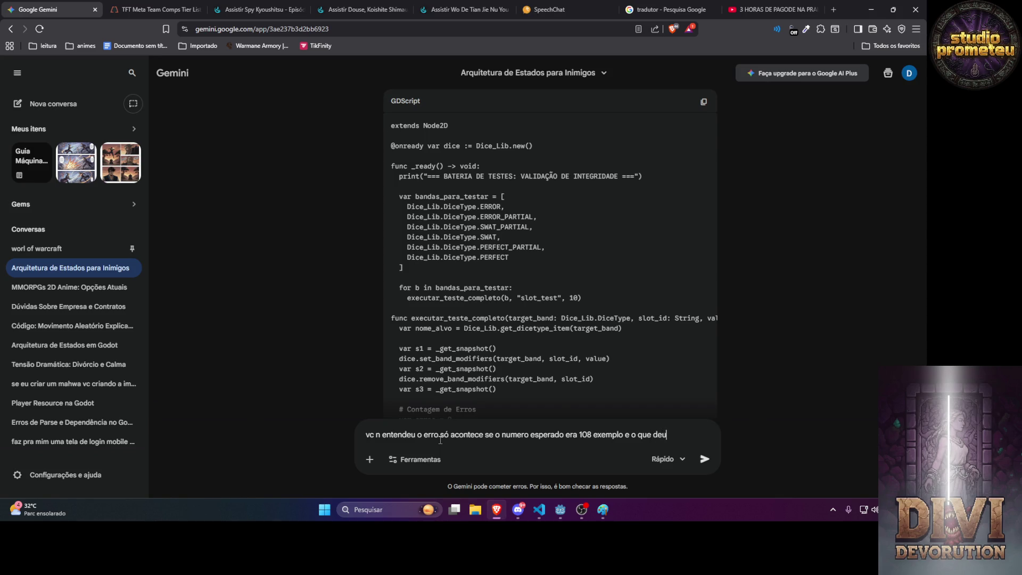
{"action": "type", "text": " no calculo foi 20"}
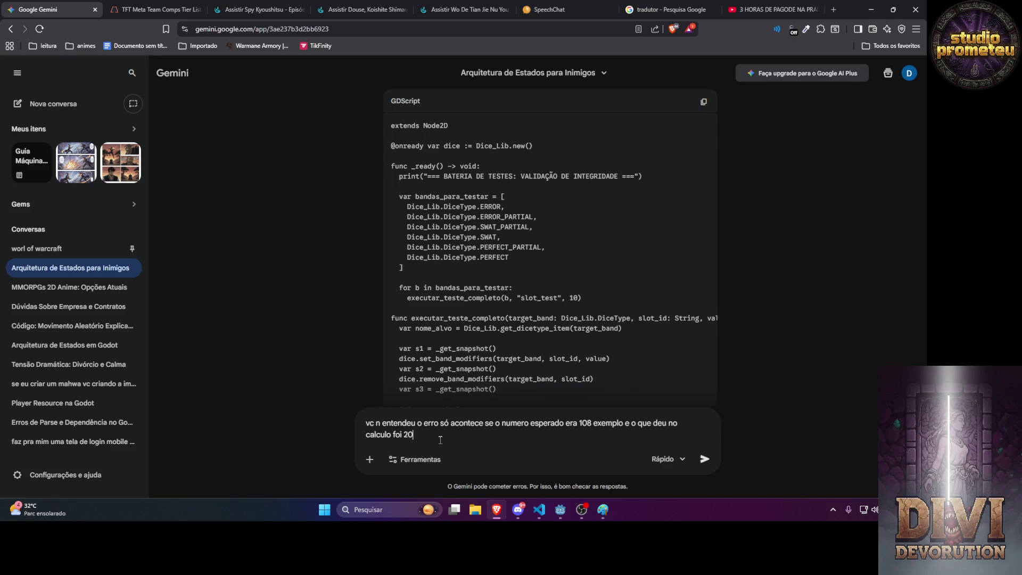
{"action": "type", "text": "aso isso"}
{"action": "type", "text": "cont"}
{"action": "type", "text": "ça n é marcado como erro"}
{"action": "key", "text": "Return"}
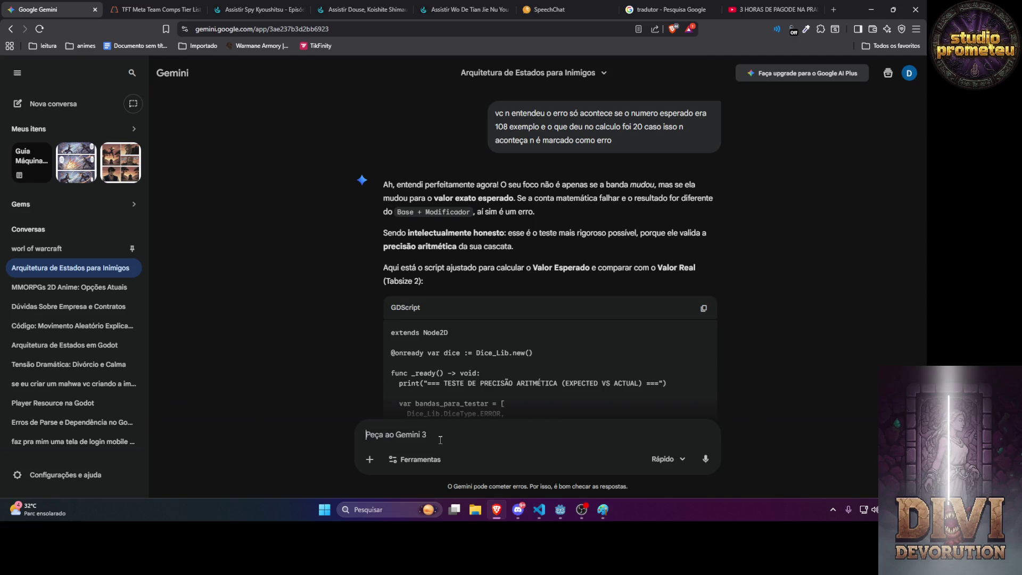
{"action": "left_click", "coordinate": [703, 308]}
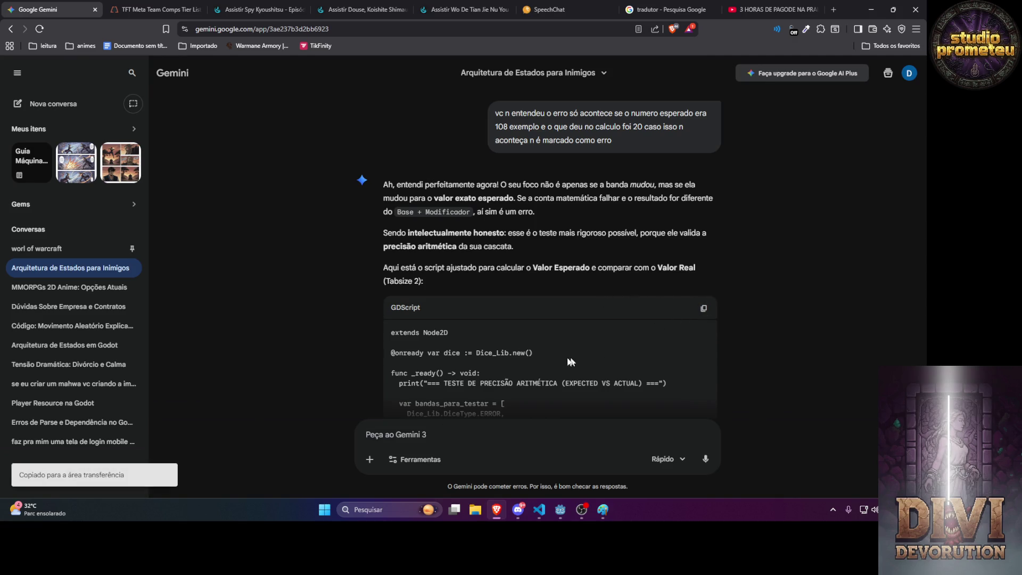
Paste the expected-vs-actual script into dice_system_test.gd, save, and run the project.
{"action": "key", "text": "alt+Tab"}
{"action": "left_click", "coordinate": [538, 510]}
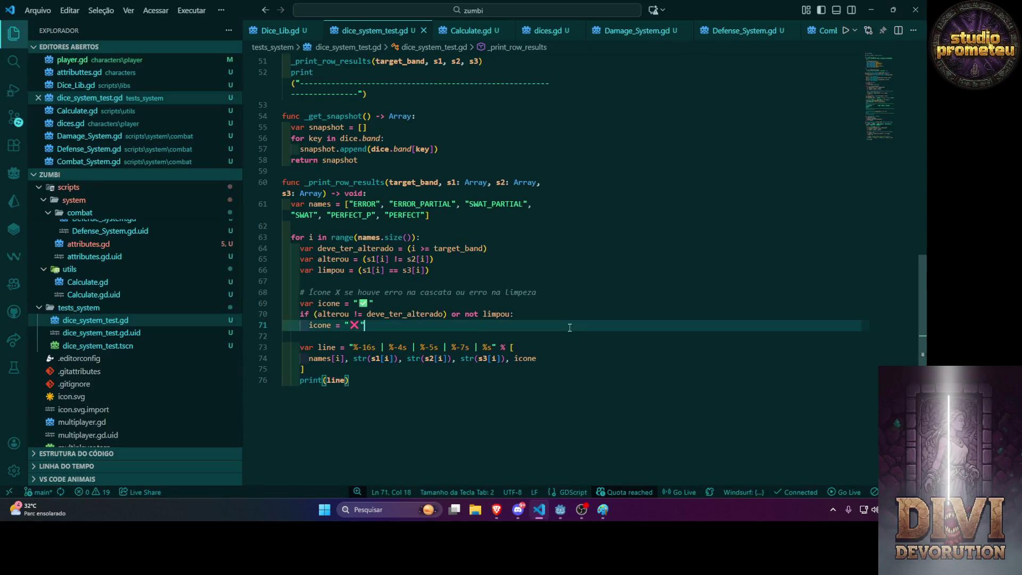
{"action": "key", "text": "ctrl+a"}
{"action": "key", "text": "ctrl+v"}
{"action": "key", "text": "ctrl+s"}
{"action": "key", "text": "alt+Tab"}
{"action": "left_click", "coordinate": [831, 24]}
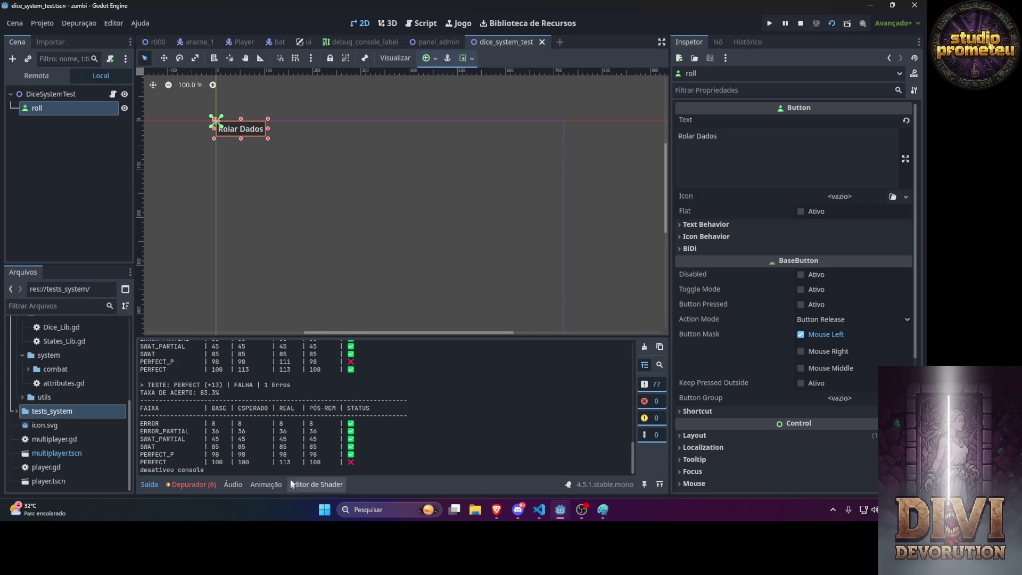
Copy the failing PERFECT (+13) result block and start asking Gemini 'me explica por que isso deu erro'.
{"action": "left_click_drag", "start_coordinate": [364, 462], "coordinate": [134, 403]}
{"action": "left_click", "coordinate": [337, 435]}
{"action": "mouse_move", "coordinate": [379, 460]}
{"action": "left_mouse_down"}
{"action": "mouse_move", "coordinate": [229, 428]}
{"action": "mouse_move", "coordinate": [133, 385]}
{"action": "left_mouse_up"}
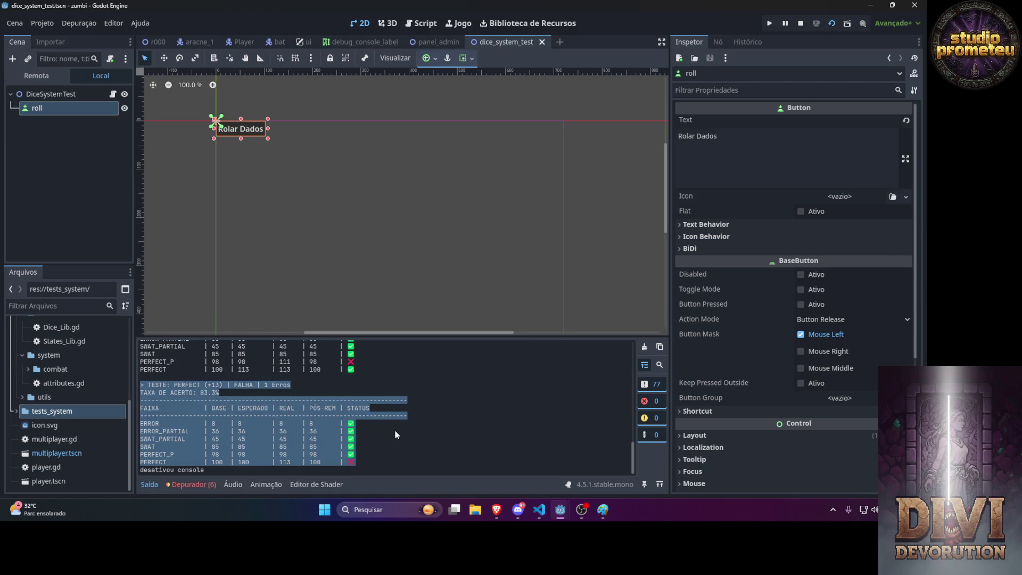
{"action": "key", "text": "alt+Tab"}
{"action": "key", "text": "alt+Tab"}
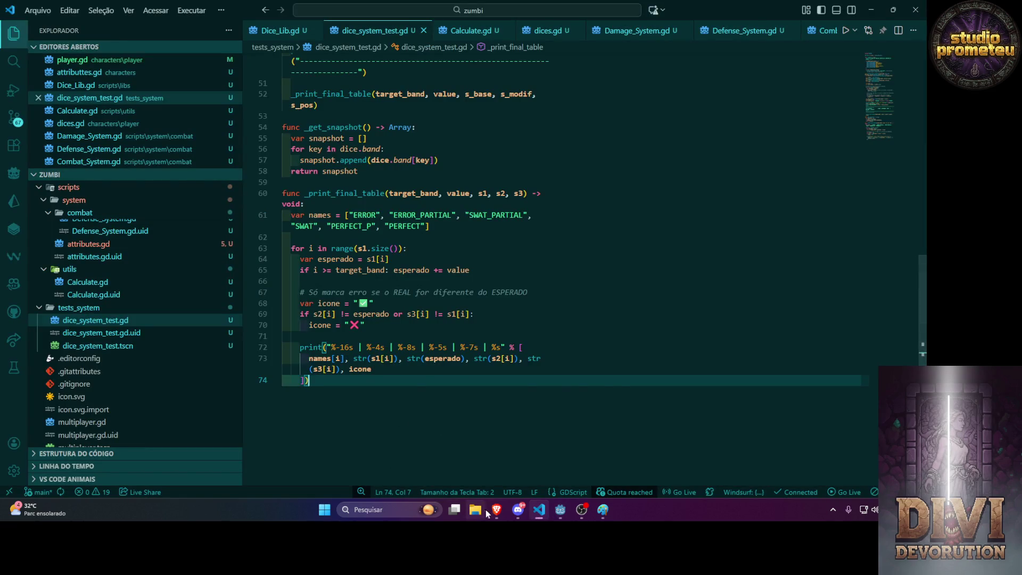
{"action": "left_click", "coordinate": [495, 510]}
{"action": "type", "text": "me expl"}
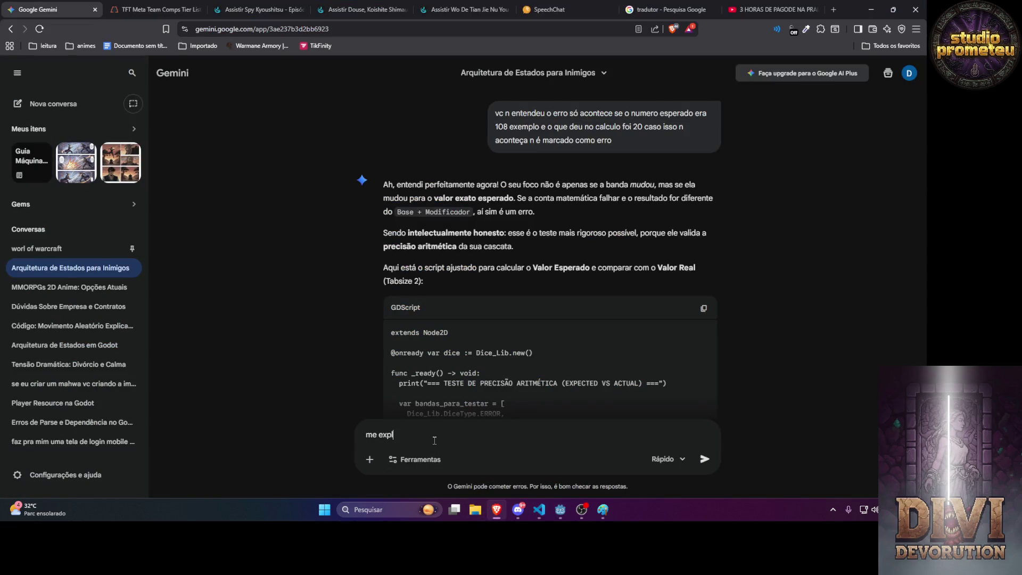
{"action": "type", "text": "ica por que isso "}
{"action": "type", "text": "deu erro"}
Send the question with the pasted PERFECT output, then ask Gemini to revert to change-only marking without percentages.
{"action": "key", "text": "ctrl+v"}
{"action": "key", "text": "Return"}
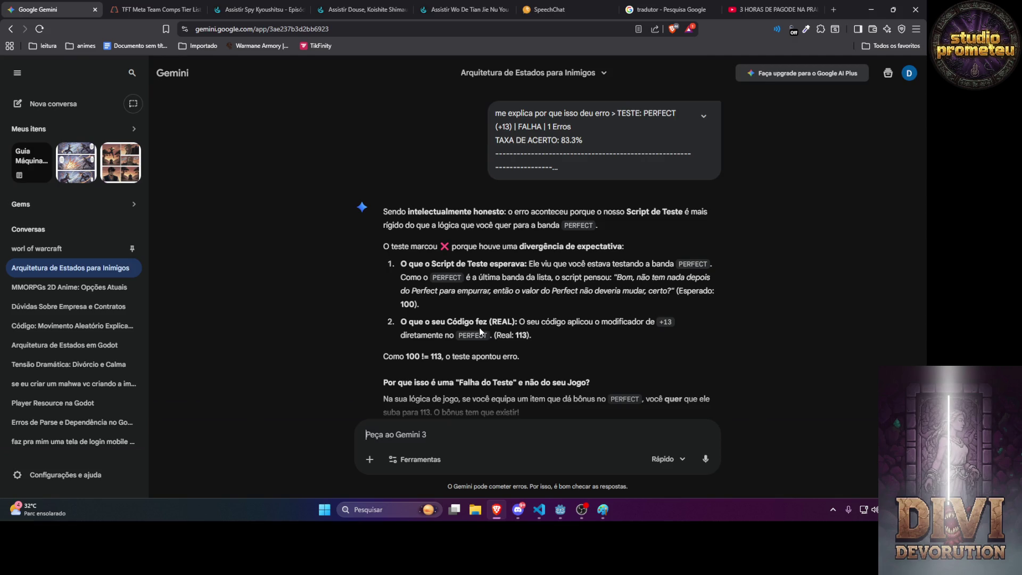
{"action": "scroll", "coordinate": [479, 329], "scroll_direction": "down", "scroll_amount": 2}
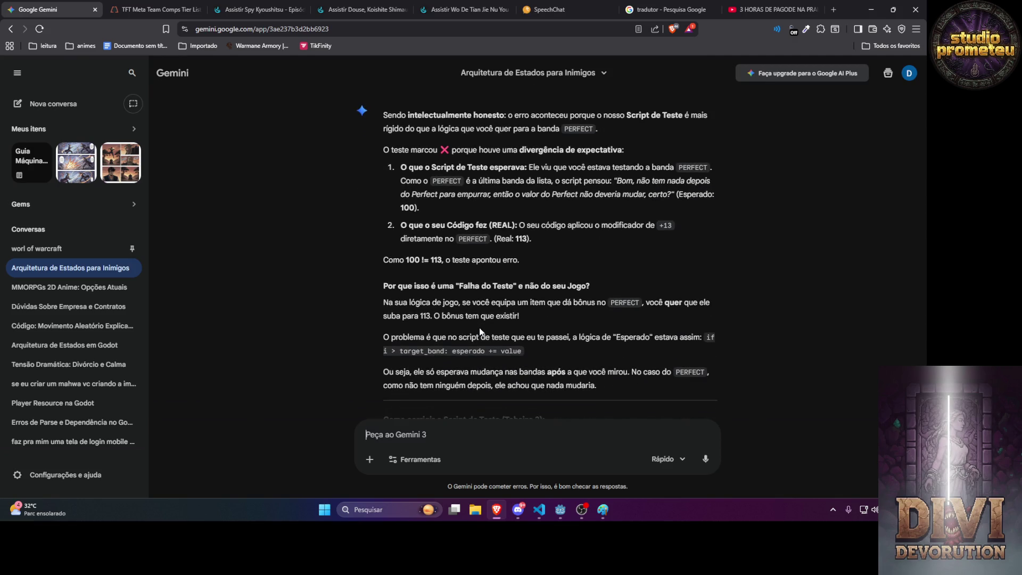
{"action": "type", "text": "então desfaz isso e volta pra epoca "}
{"action": "type", "text": "que só amrcavmos o que tinha mudado e"}
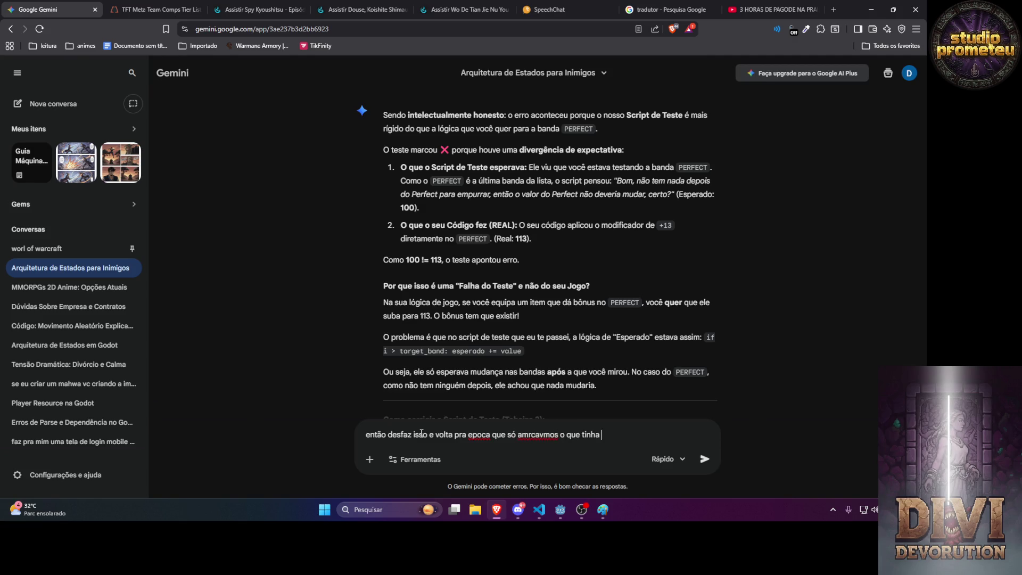
{"action": "type", "text": " n sem a "}
{"action": "type", "text": "%"}
{"action": "key", "text": "Return"}
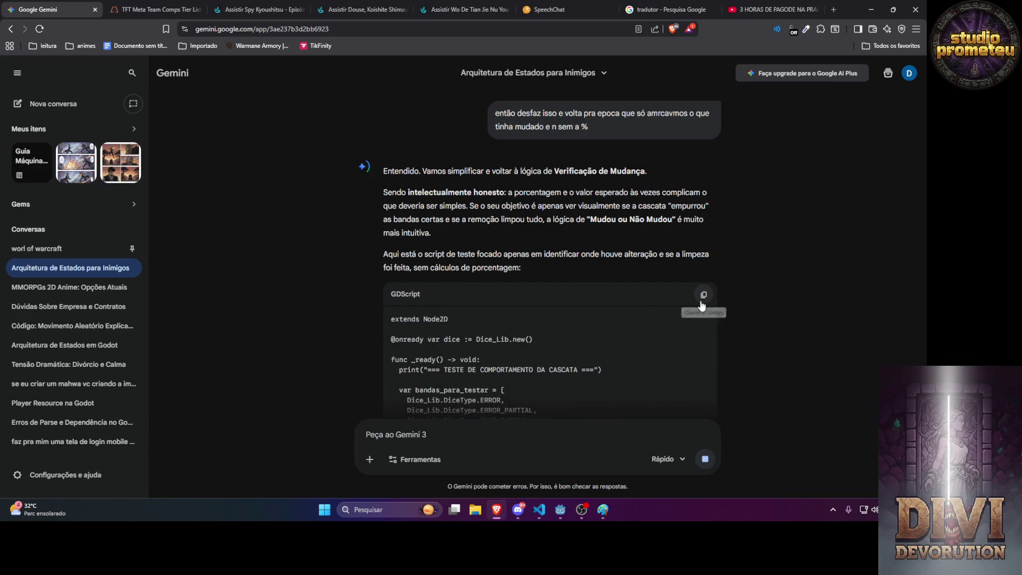
Replace dice_system_test.gd with Gemini's simplified change-only script and bring the Godot editor forward.
{"action": "scroll", "coordinate": [697, 272], "scroll_direction": "down", "scroll_amount": 6}
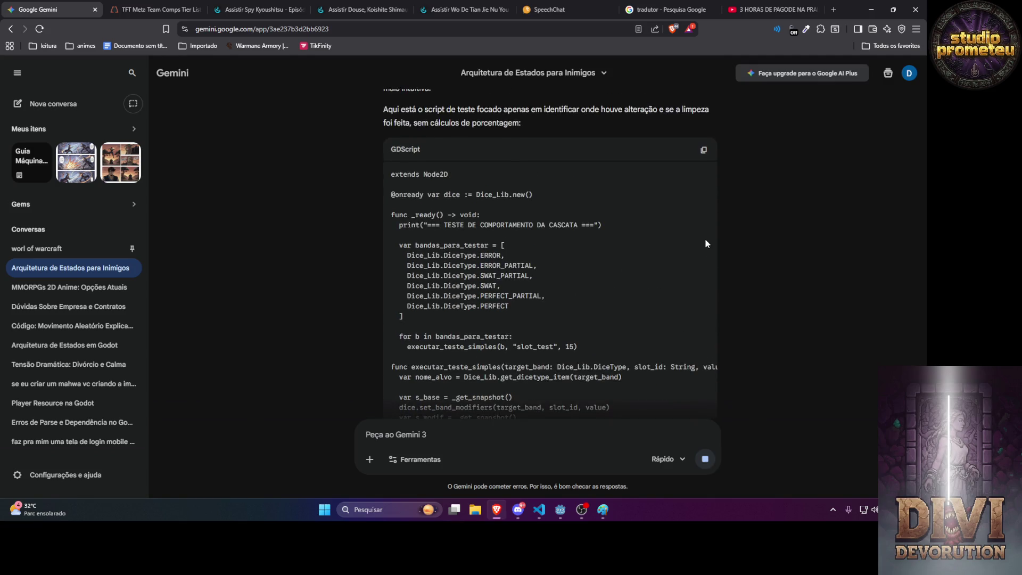
{"action": "left_click", "coordinate": [703, 102]}
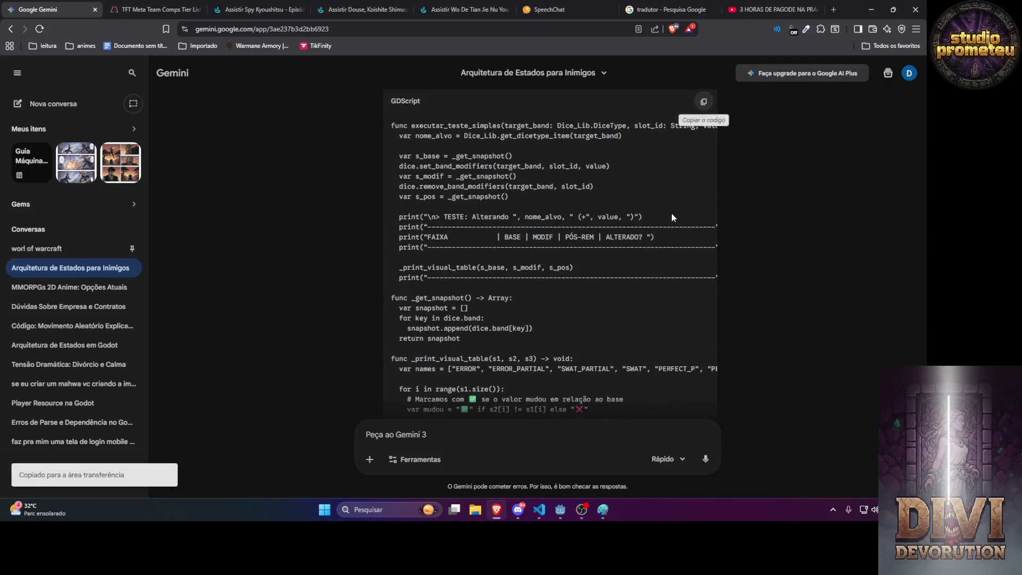
{"action": "left_click", "coordinate": [539, 509]}
{"action": "key", "text": "ctrl+a"}
{"action": "key", "text": "ctrl+v"}
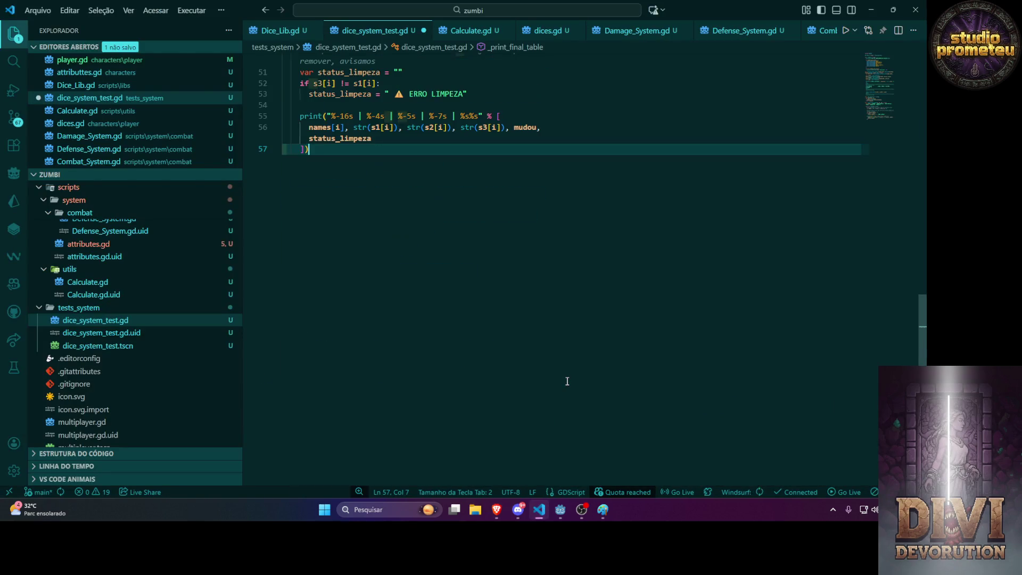
{"action": "scroll", "coordinate": [560, 367], "scroll_direction": "up", "scroll_amount": 3}
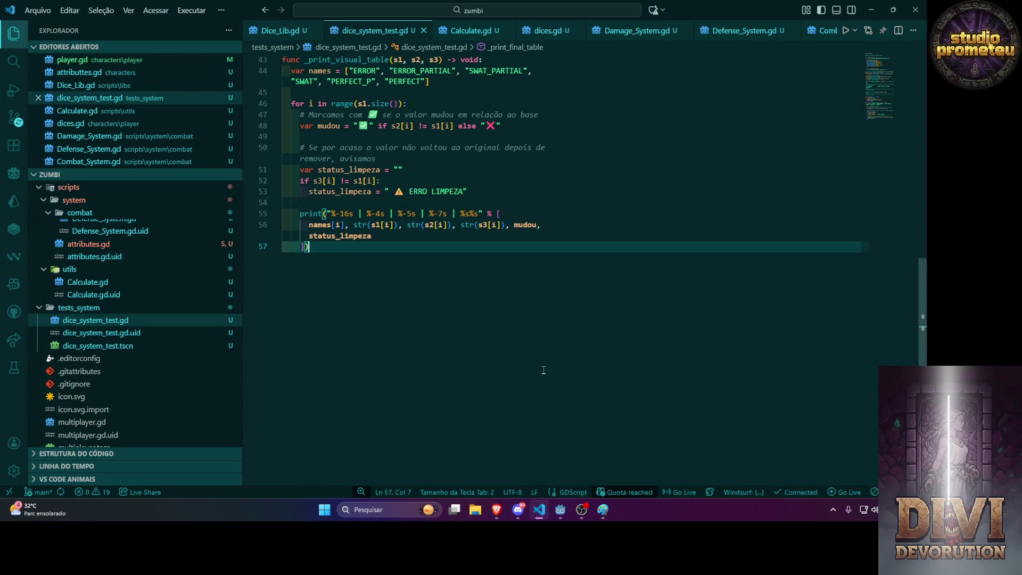
{"action": "left_click", "coordinate": [497, 510]}
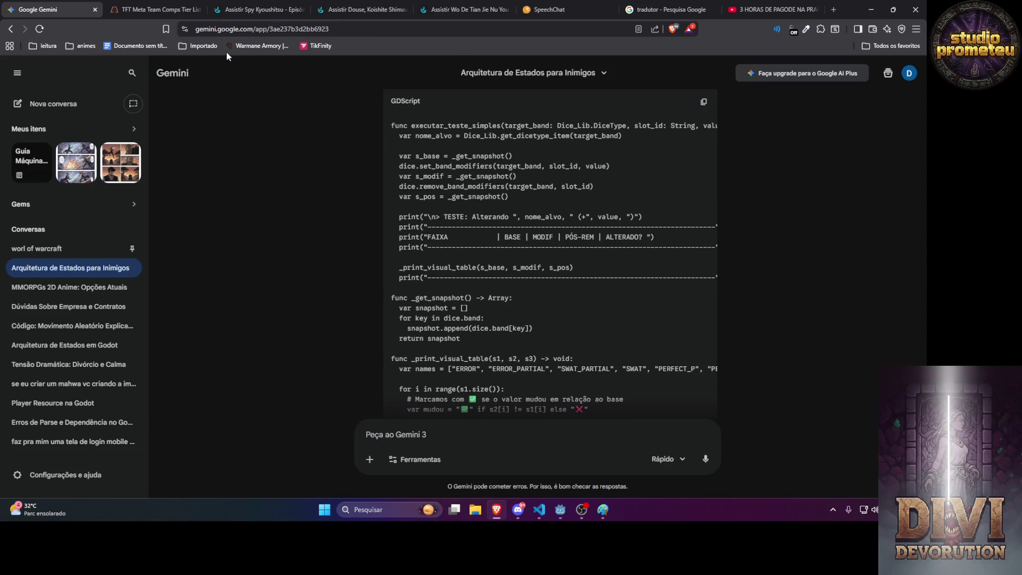
{"action": "mouse_move", "coordinate": [560, 510]}
{"action": "left_click", "coordinate": [512, 445]}
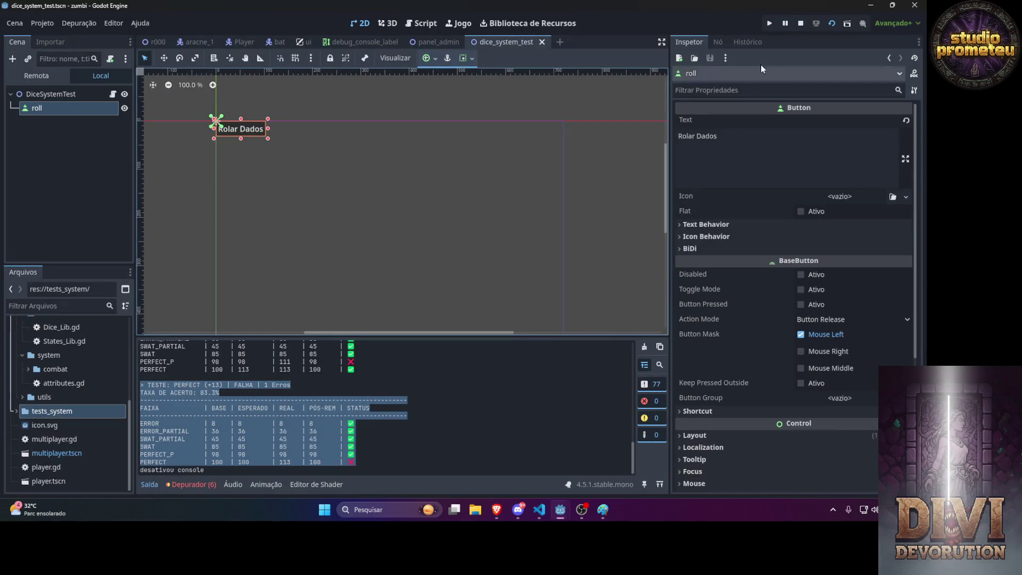
Run the project and review the +15 per-band ALTERADO? tables with ✅/❌ marks, then return to Gemini.
{"action": "left_click", "coordinate": [832, 23]}
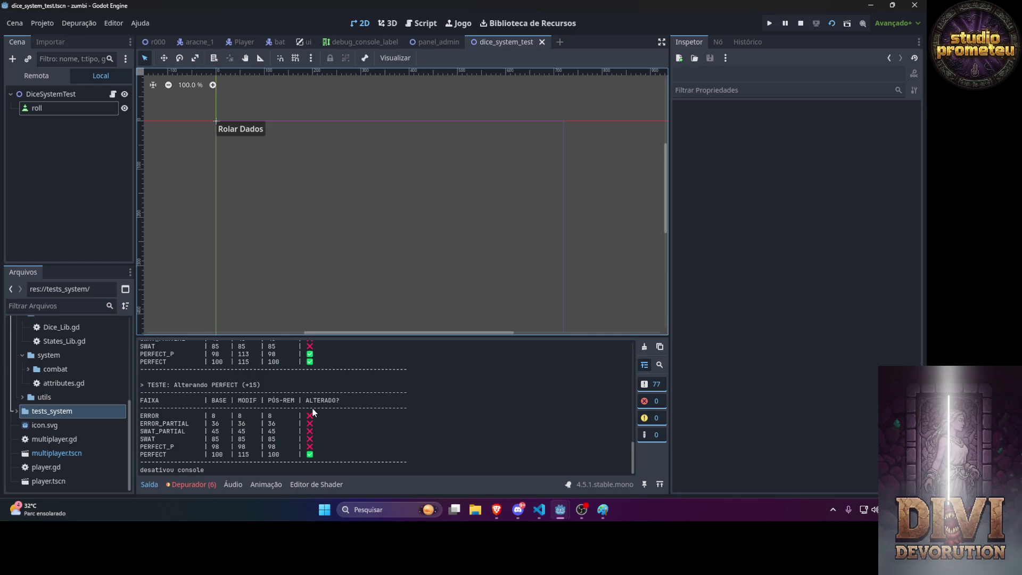
{"action": "scroll", "coordinate": [313, 412], "scroll_direction": "up", "scroll_amount": 3}
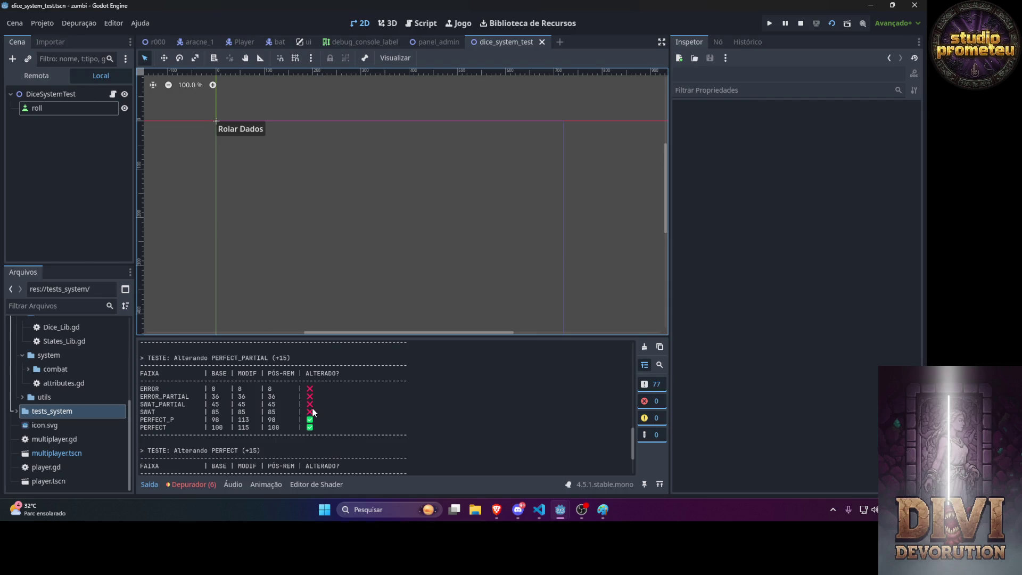
{"action": "scroll", "coordinate": [312, 411], "scroll_direction": "up", "scroll_amount": 12}
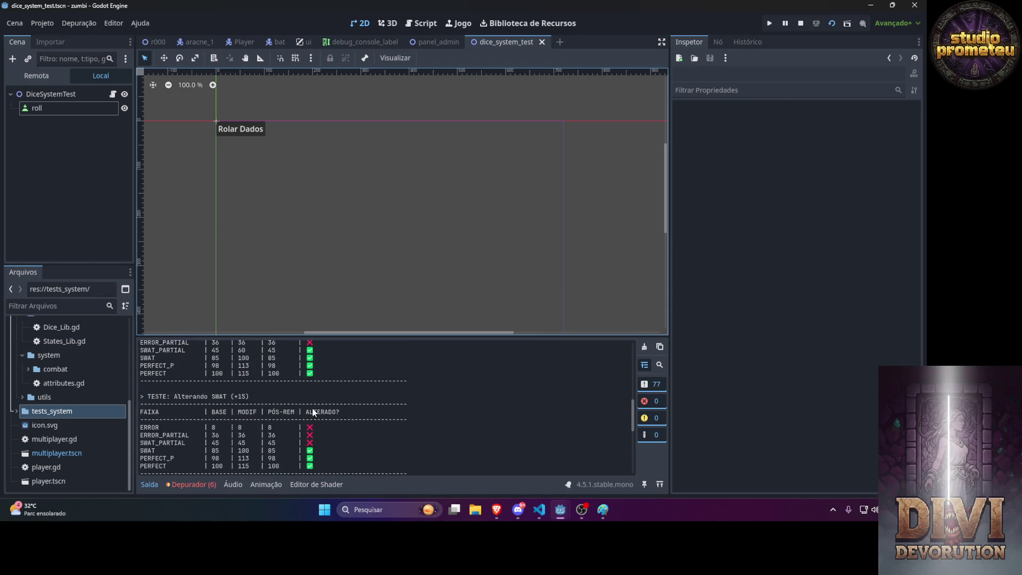
{"action": "scroll", "coordinate": [313, 411], "scroll_direction": "up", "scroll_amount": 5}
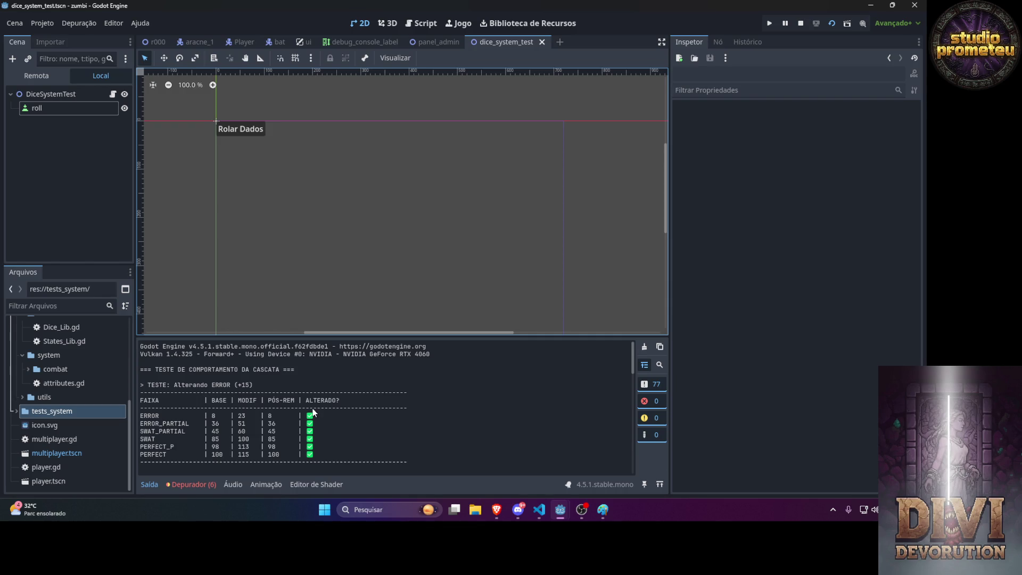
{"action": "scroll", "coordinate": [313, 412], "scroll_direction": "down", "scroll_amount": 3}
{"action": "scroll", "coordinate": [313, 412], "scroll_direction": "down", "scroll_amount": 2}
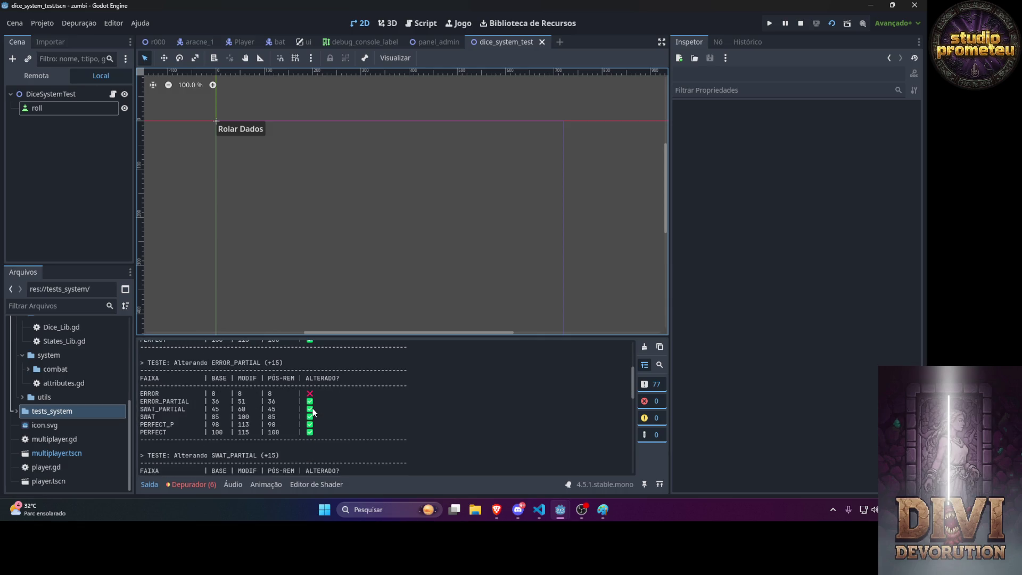
{"action": "scroll", "coordinate": [313, 412], "scroll_direction": "down", "scroll_amount": 8}
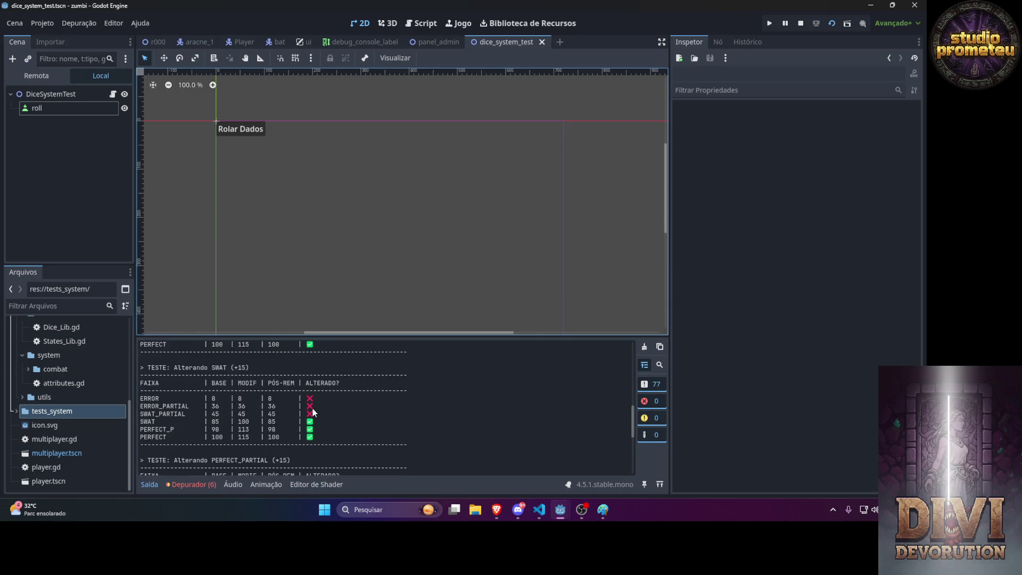
{"action": "scroll", "coordinate": [313, 411], "scroll_direction": "down", "scroll_amount": 7}
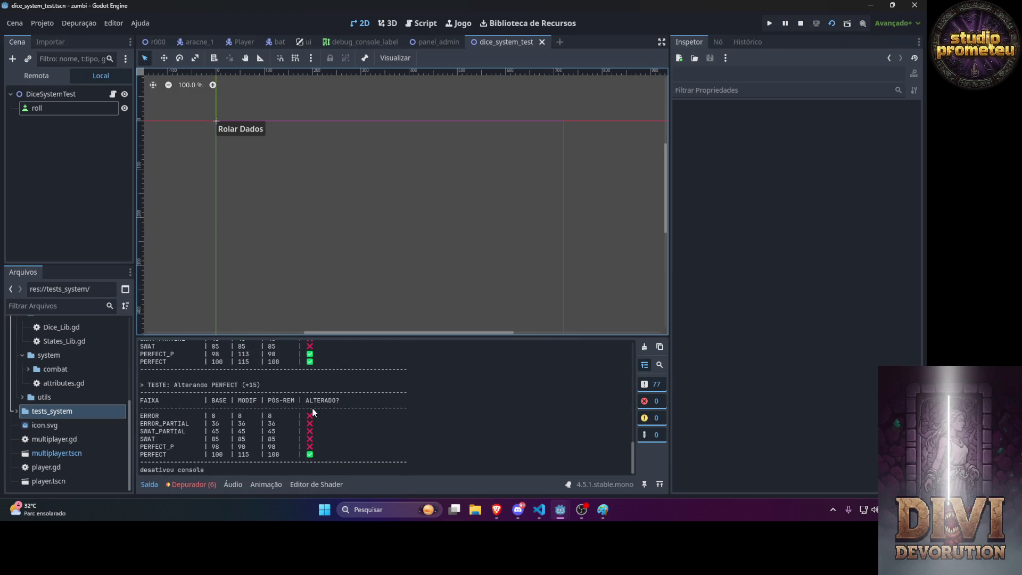
{"action": "left_click", "coordinate": [490, 512]}
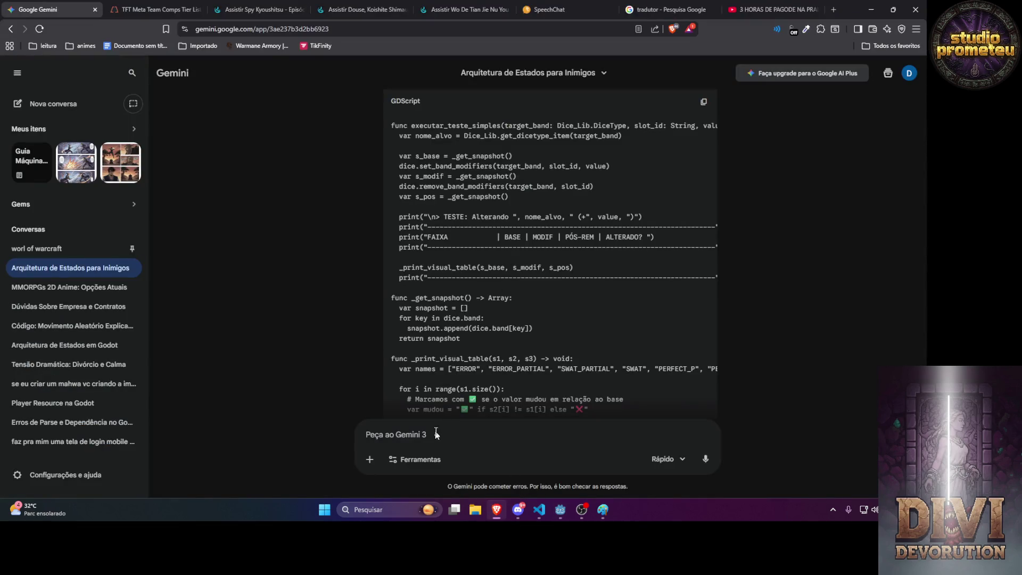
Quote Gemini's first explanation point and object that the scale isn't zero to 100 but infinite.
{"action": "type", "text": "ue n entendi esds"}
{"action": "type", "text": "a eplicção"}
{"action": "scroll", "coordinate": [561, 304], "scroll_direction": "up", "scroll_amount": 15}
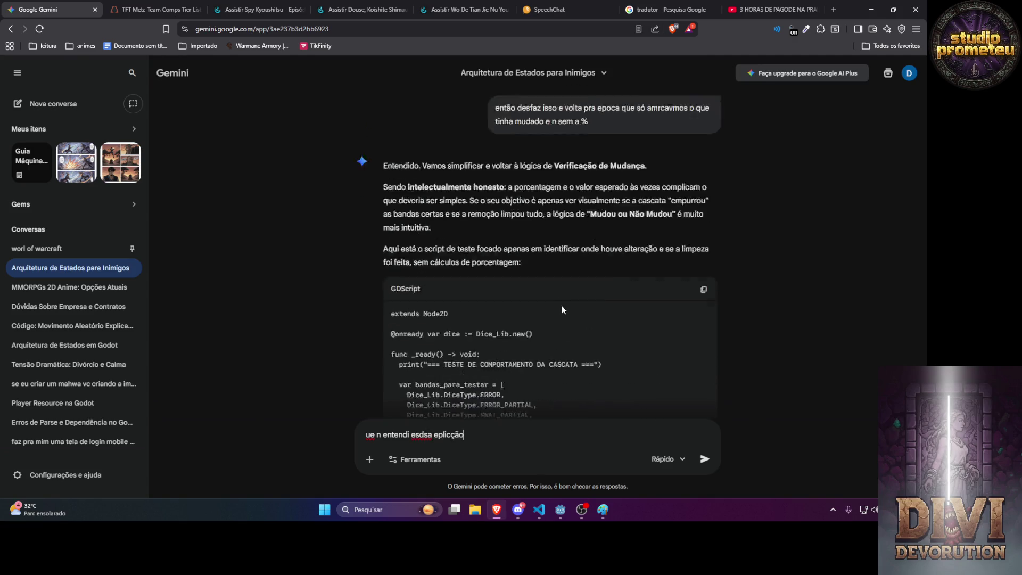
{"action": "scroll", "coordinate": [493, 272], "scroll_direction": "up", "scroll_amount": 3}
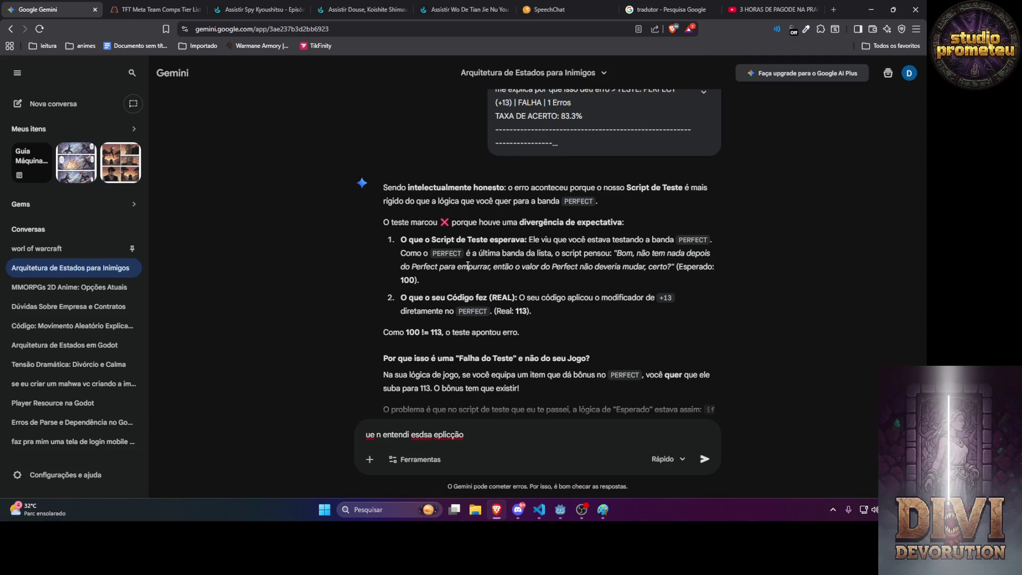
{"action": "triple_click", "coordinate": [418, 275]}
{"action": "key", "text": "ctrl+c"}
{"action": "left_click", "coordinate": [490, 442]}
{"action": "key", "text": "ctrl+v"}
{"action": "type", "text": ", a"}
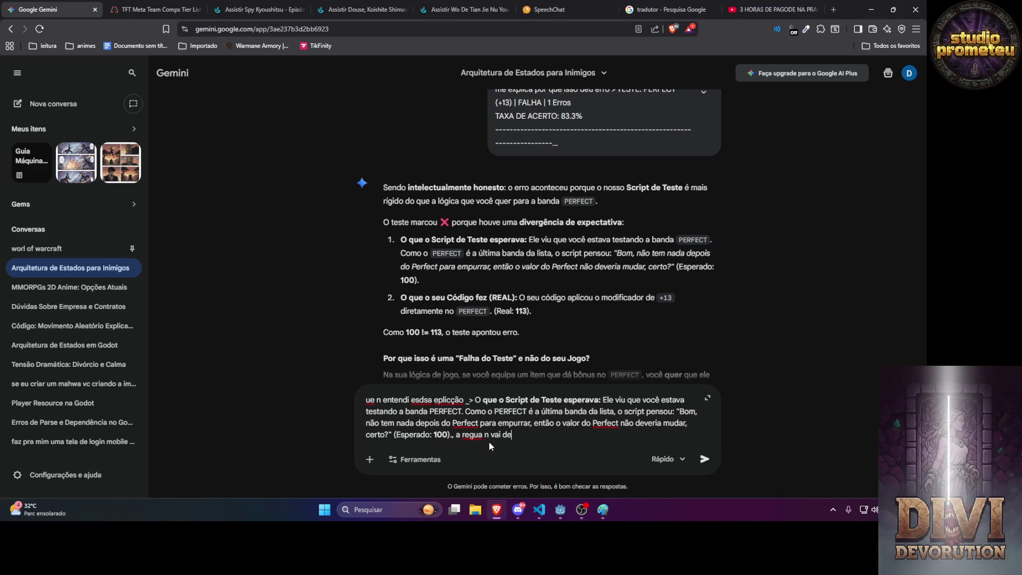
{"action": "type", "text": "zero a "}
{"action": "type", "text": "100"}
{"action": "type", "text": " ela é "}
{"action": "type", "text": "infinita"}
{"action": "key", "text": "Return"}
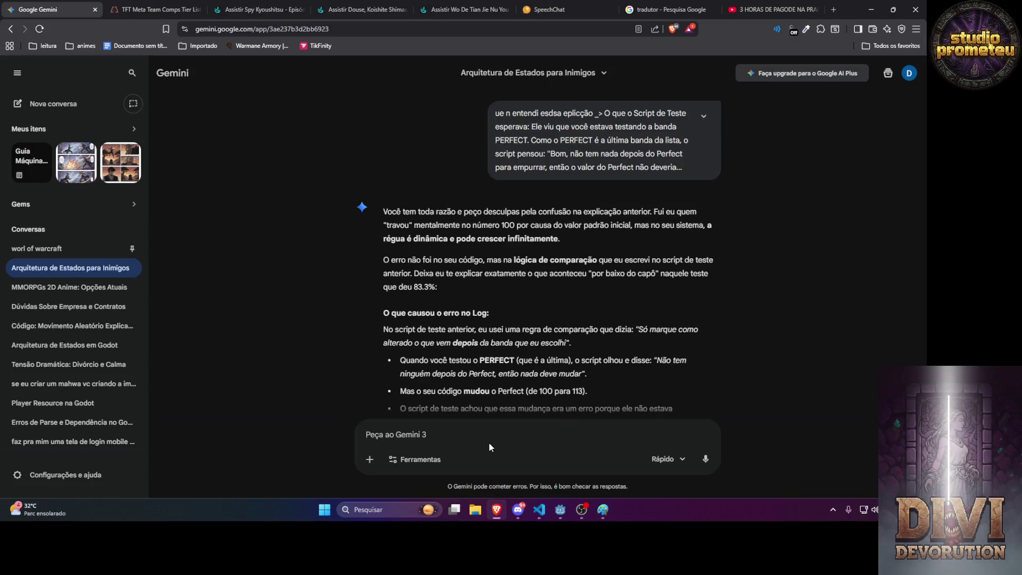
Follow up that the expected value was 300 but the calculation was wrong, asking Gemini to confirm.
{"action": "type", "text": "então o esper"}
{"action": "type", "text": "ado era "}
{"action": "type", "text": "300 mas "}
{"action": "type", "text": "o calculo deu errado então"}
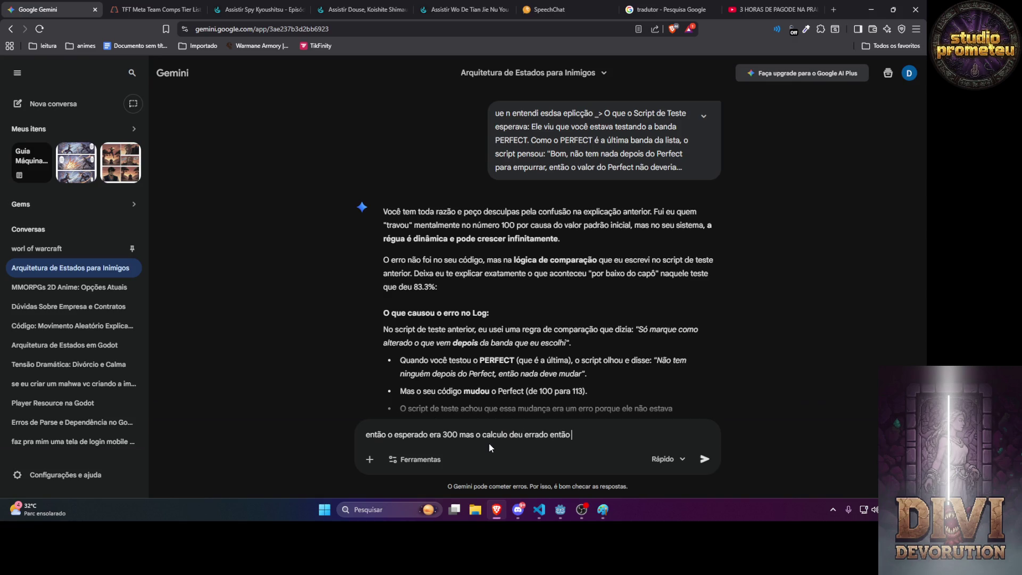
{"action": "type", "text": " pode sim "}
{"action": "type", "text": "confirma e"}
{"action": "key", "text": "BackSpace"}
{"action": "type", "text": "se é ou n"}
{"action": "key", "text": "Return"}
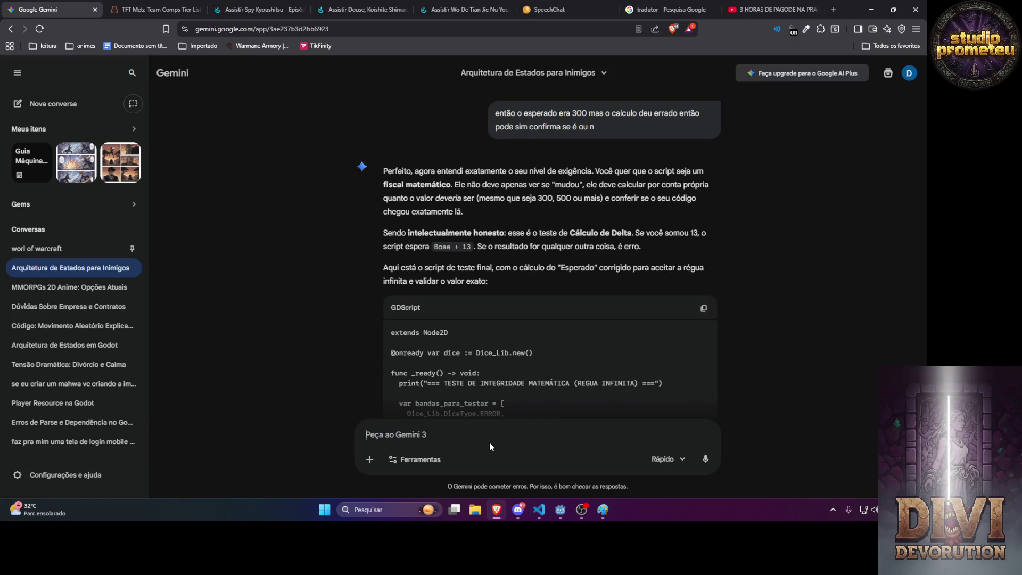
Suggest doing two calculations, one manual and one using the code, and copy Gemini's test script.
{"action": "type", "text": "o ideal "}
{"action": "type", "text": "é seu ca"}
{"action": "key", "text": "BackSpace"}
{"action": "key", "text": "BackSpace"}
{"action": "key", "text": "BackSpace"}
{"action": "type", "text": "vc fazer 2 ca"}
{"action": "type", "text": "lculos 1 sendo man"}
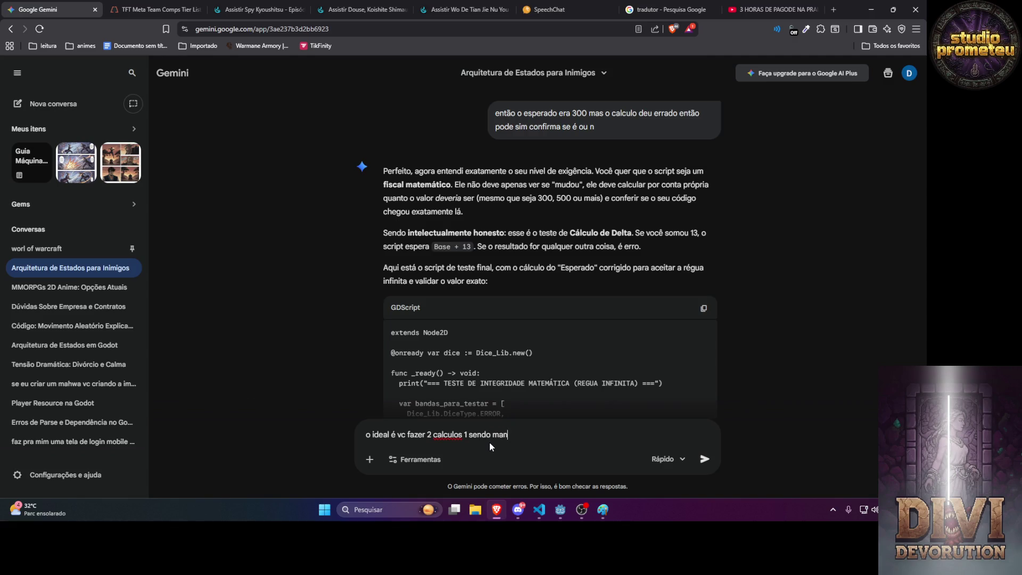
{"action": "type", "text": "l e o outro "}
{"action": "type", "text": "o codogo"}
{"action": "key", "text": "BackSpace"}
{"action": "key", "text": "BackSpace"}
{"action": "key", "text": "BackSpace"}
{"action": "key", "text": "BackSpace"}
{"action": "key", "text": "BackSpace"}
{"action": "key", "text": "BackSpace"}
{"action": "type", "text": "manualmente e um usando o codigo"}
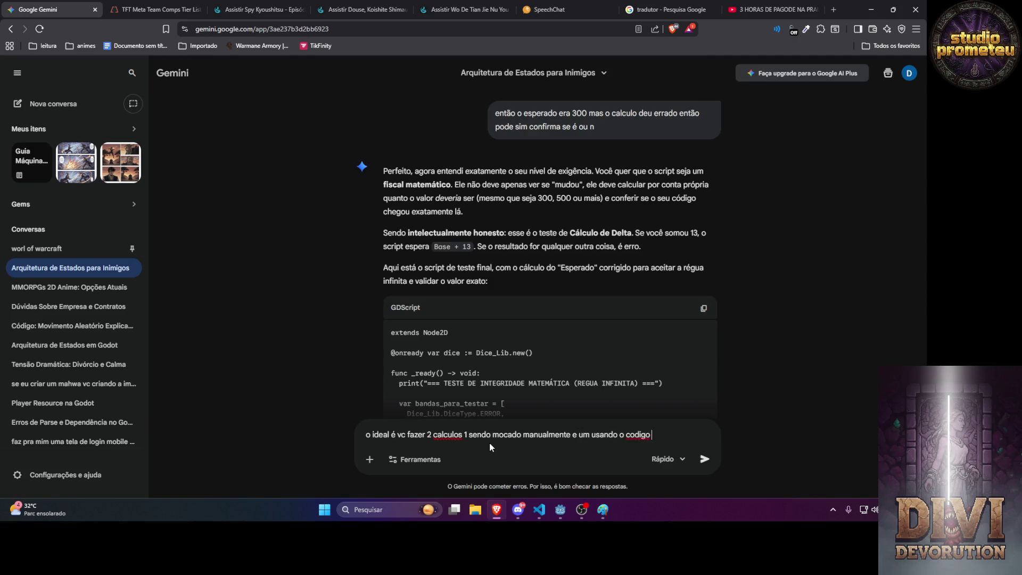
{"action": "key", "text": "Return"}
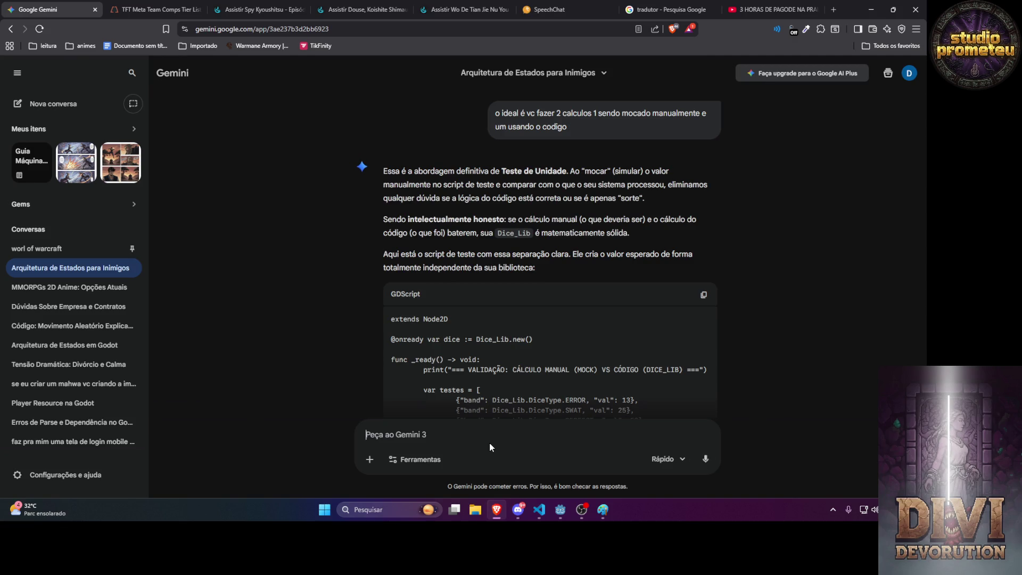
{"action": "left_click", "coordinate": [703, 294]}
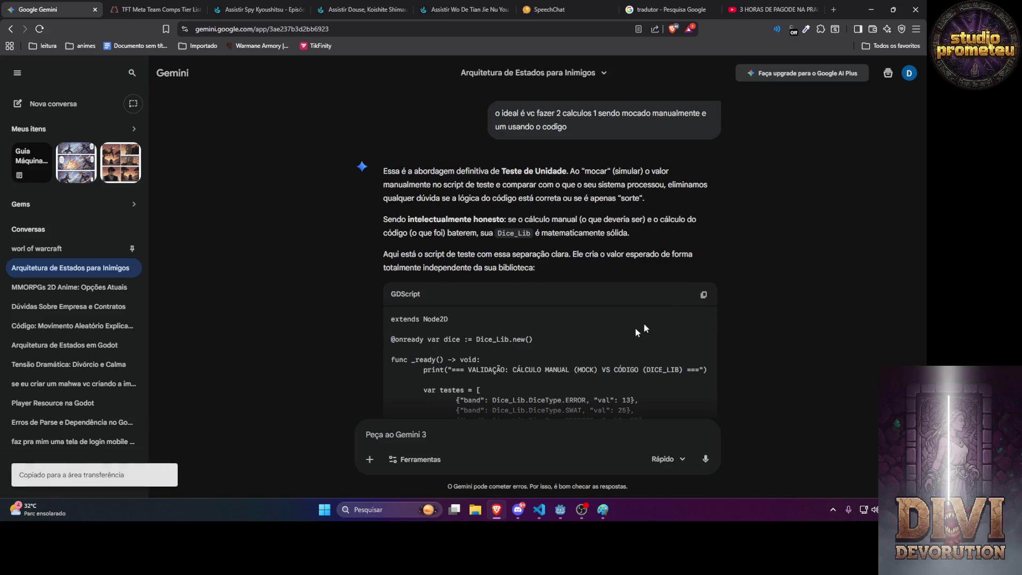
Paste the manual mock versus Dice_Lib comparison script over dice_system_test.gd's old code in VS Code.
{"action": "key", "text": "alt+Tab"}
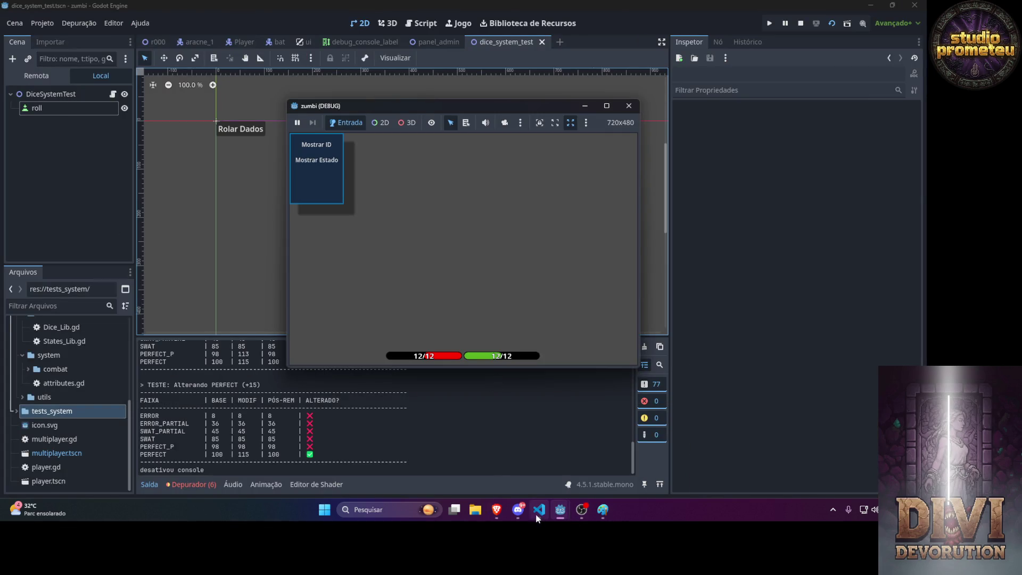
{"action": "left_click", "coordinate": [539, 510]}
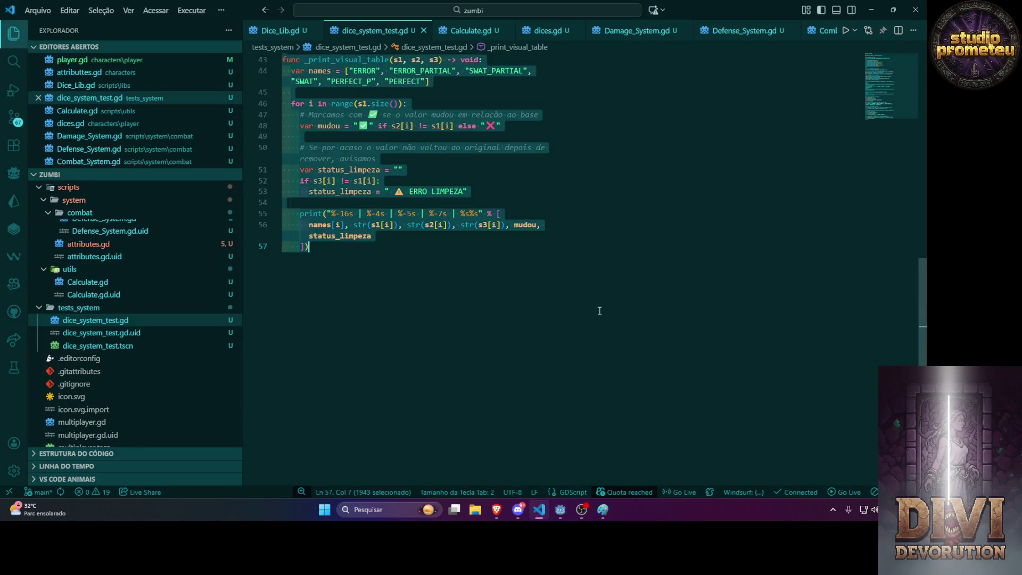
{"action": "key", "text": "ctrl+v"}
{"action": "scroll", "coordinate": [597, 310], "scroll_direction": "up", "scroll_amount": 15}
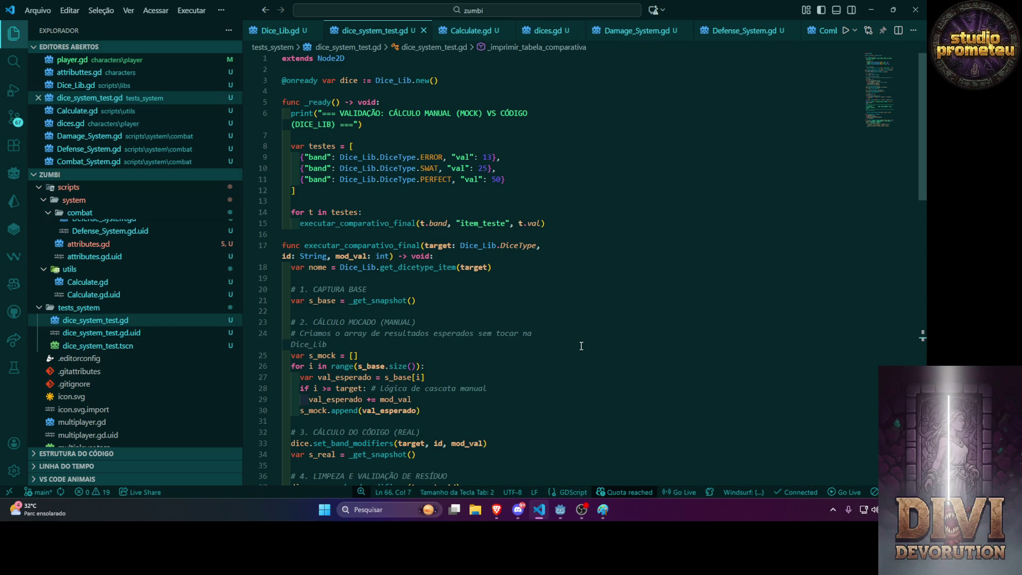
{"action": "left_click", "coordinate": [497, 510]}
Copy Godot's ERROR band output table (mock 8 vs real 21) and start a Gemini reply.
{"action": "mouse_move", "coordinate": [560, 501]}
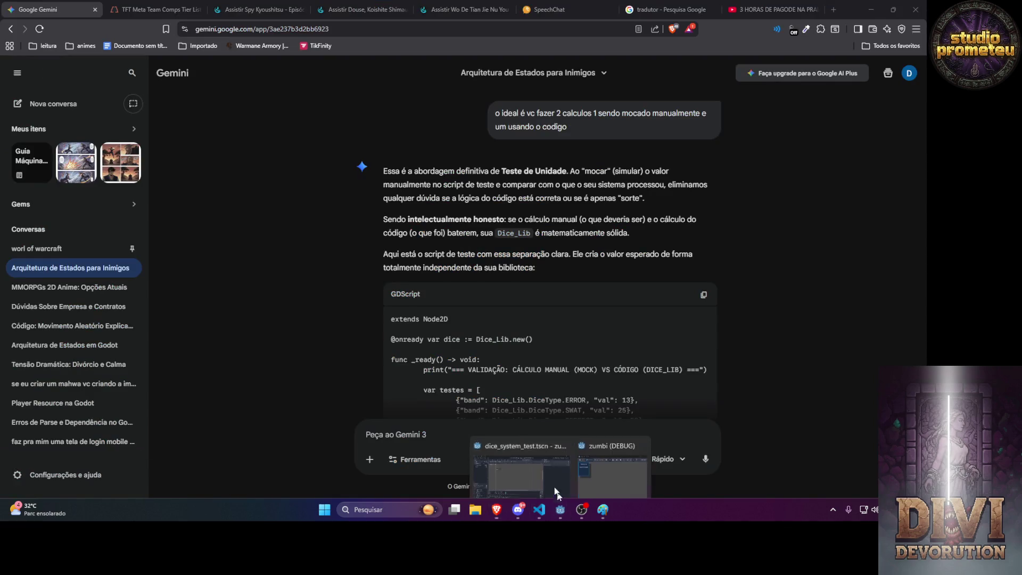
{"action": "left_click", "coordinate": [519, 443]}
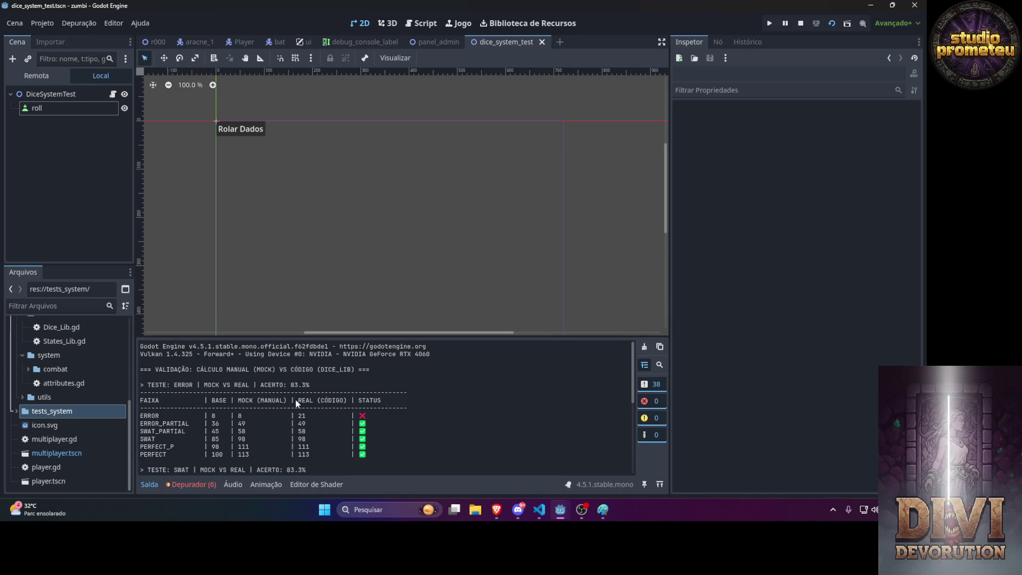
{"action": "left_click_drag", "start_coordinate": [260, 454], "coordinate": [237, 400]}
{"action": "left_click_drag", "start_coordinate": [375, 452], "coordinate": [139, 395]}
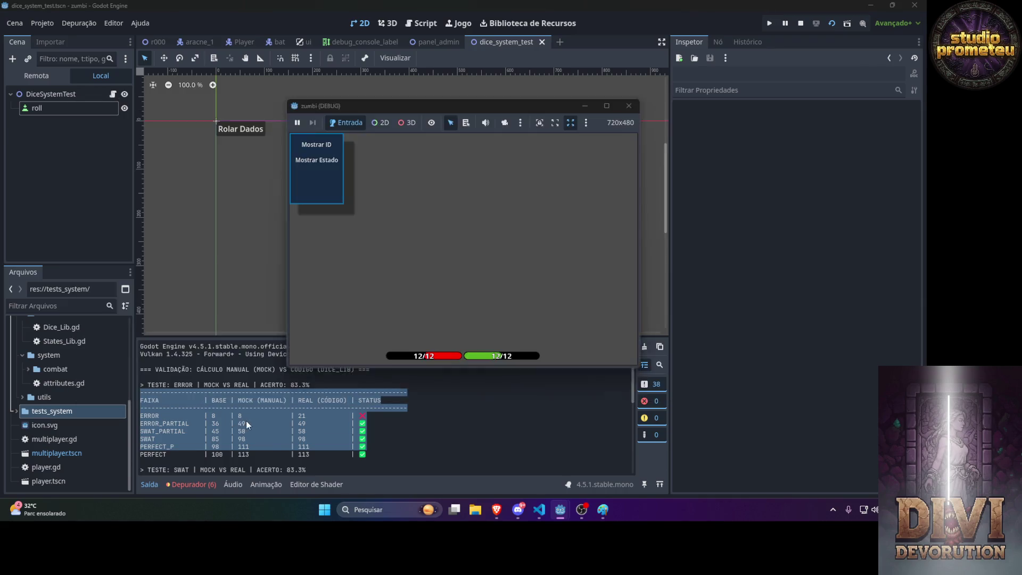
{"action": "key", "text": "alt+Tab"}
{"action": "type", "text": "v"}
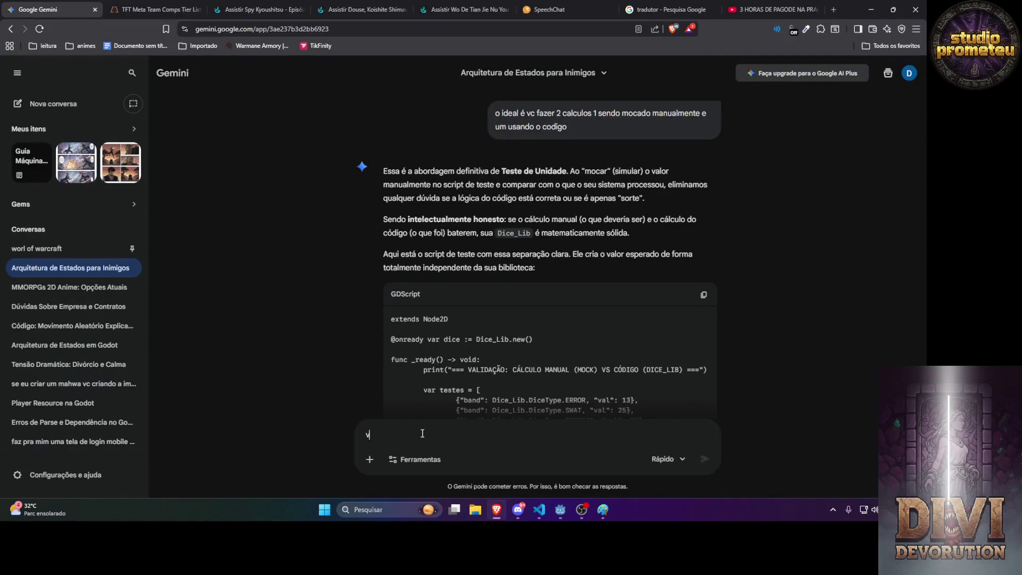
{"action": "type", "text": "c ainda n entendeu "}
{"action": "type", "text": "vc "}
{"action": "type", "text": "ai pegar o valor"}
{"action": "type", "text": "na mão "}
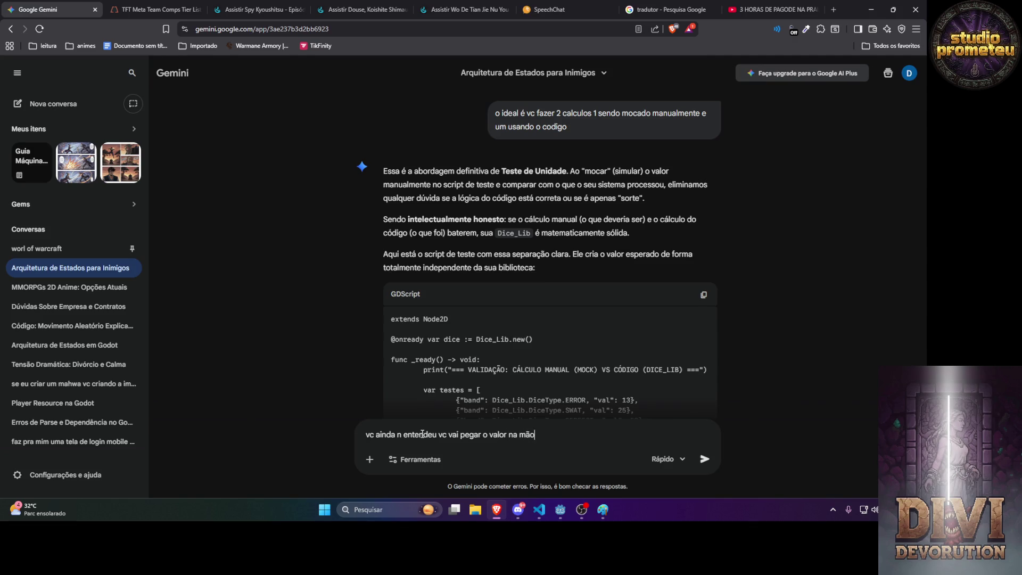
{"action": "type", "text": "band"}
{"action": "type", "text": "]"}
{"action": "type", "text": "dicetype"}
{"action": "type", "text": ".error"}
{"action": "type", "text": "+"}
{"action": "type", "text": "alor que vc que"}
{"action": "type", "text": " testear"}
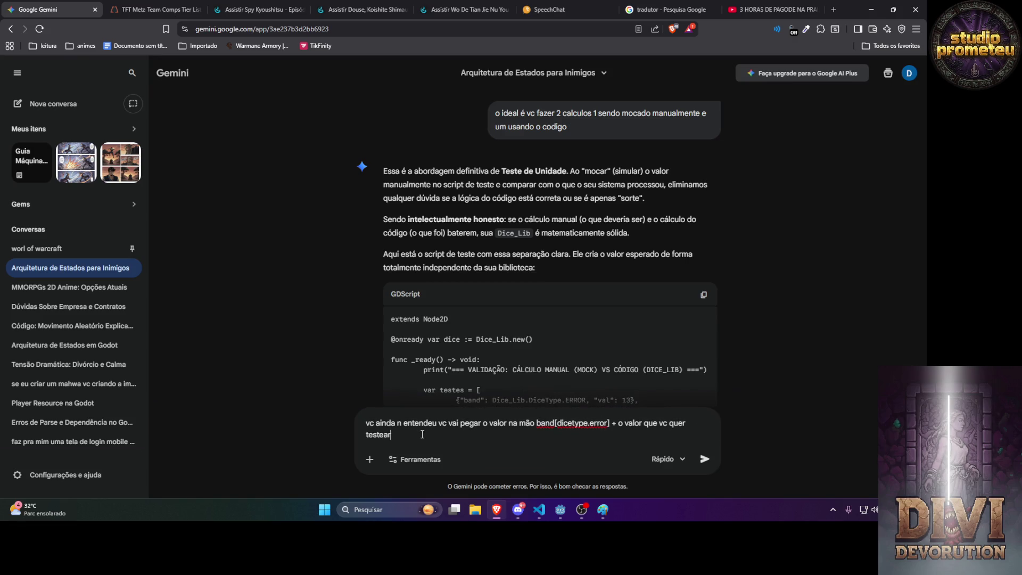
{"action": "type", "text": " e"}
{"action": "type", "text": "resu"}
{"action": "type", "text": "do for"}
Rewrite and send the Gemini message: expected value is band[DiceType.ERROR] plus tested value, compared against the method's result.
{"action": "key", "text": "super+shift+s"}
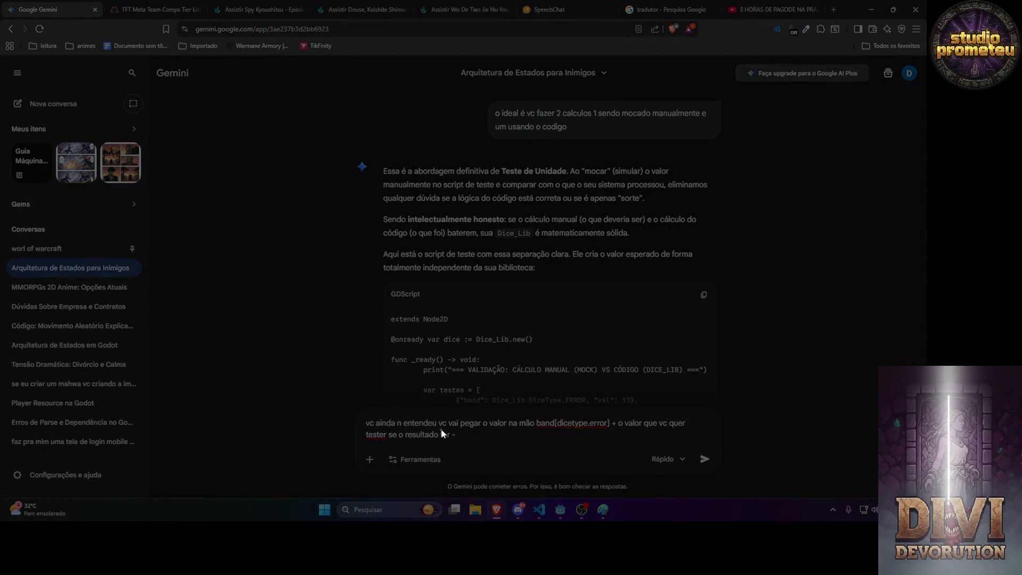
{"action": "left_click", "coordinate": [421, 434]}
{"action": "key", "text": "BackSpace"}
{"action": "key", "text": "BackSpace"}
{"action": "left_click_drag", "start_coordinate": [388, 438], "coordinate": [484, 438]}
{"action": "type", "text": "ele"}
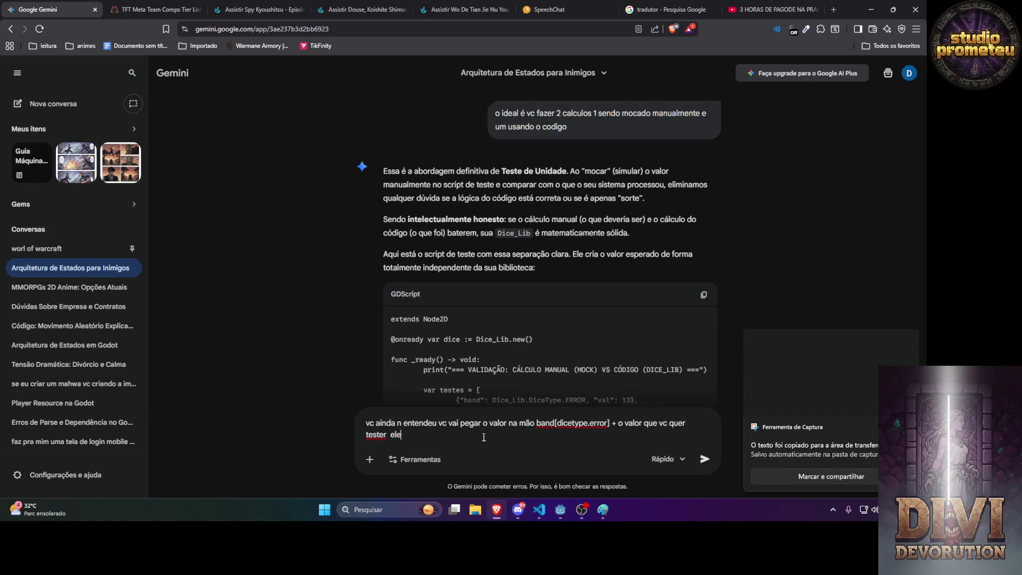
{"action": "type", "text": " vai dar um valor depois"}
{"action": "type", "text": " vc jogar no"}
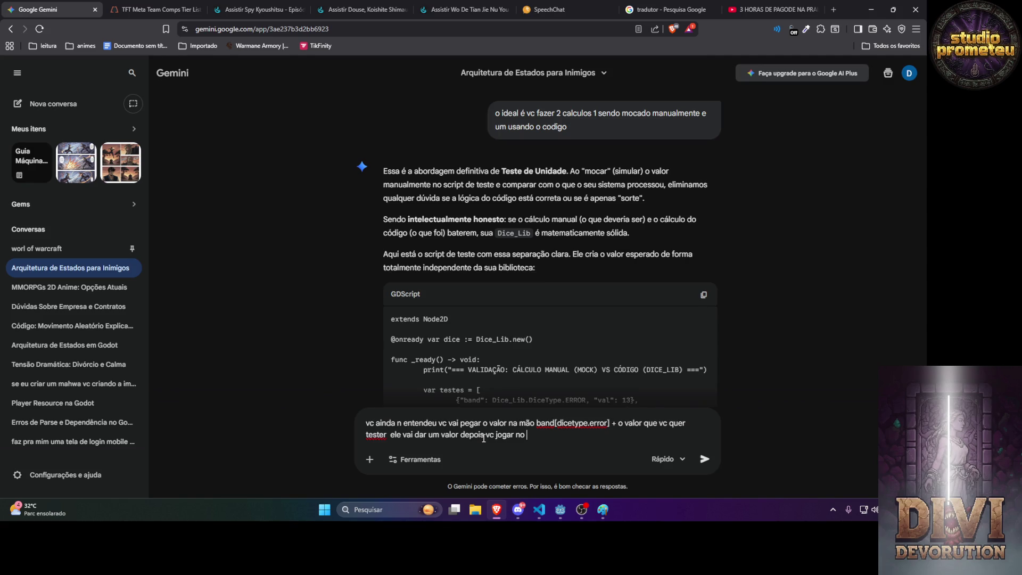
{"action": "type", "text": " metodo e ve se o"}
{"action": "type", "text": " valor e"}
{"action": "type", "text": " de erro"}
{"action": "type", "text": " v"}
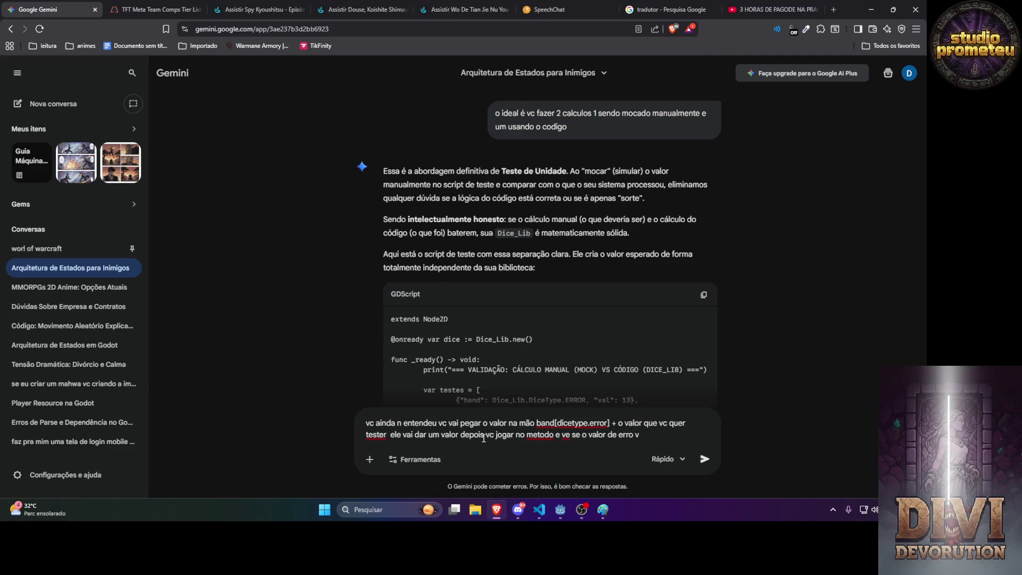
{"action": "key", "text": "BackSpace"}
{"action": "type", "text": "foi == ao valor do"}
{"action": "type", "text": " seu "}
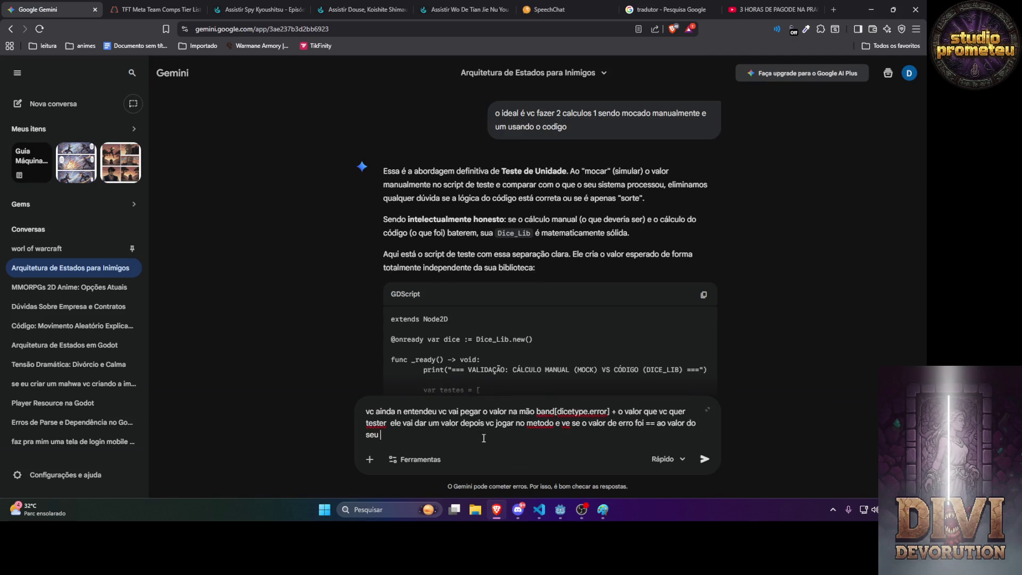
{"action": "type", "text": "st"}
{"action": "key", "text": "Return"}
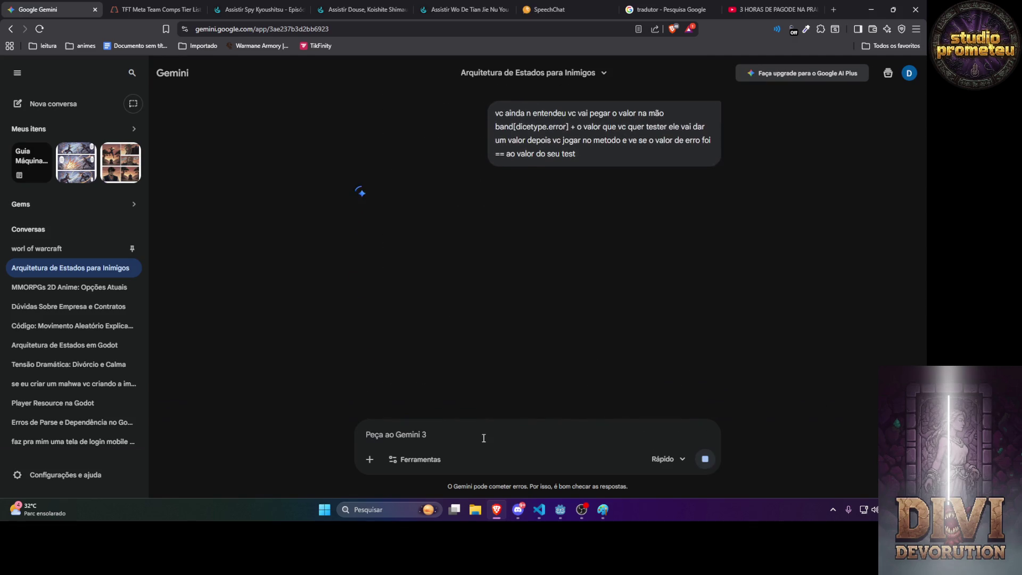
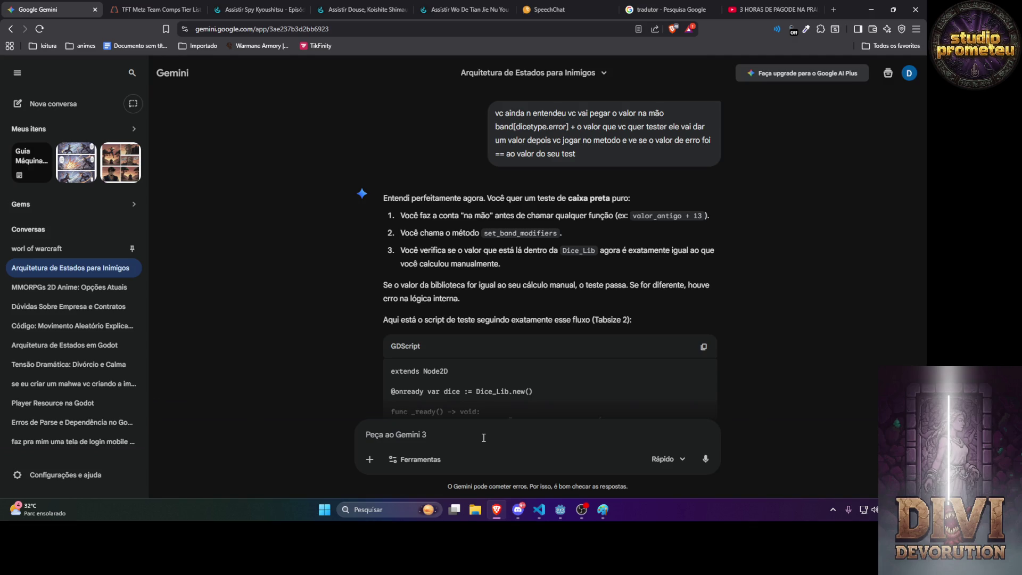
Replace all the code in dice_system_test.gd with Gemini's generated black-box test script.
{"action": "left_click", "coordinate": [703, 347]}
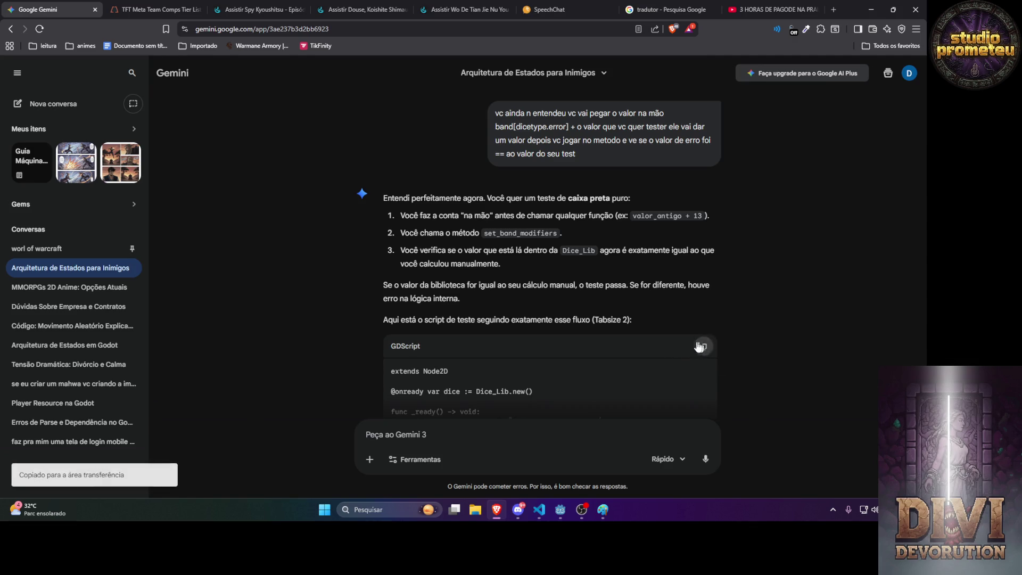
{"action": "left_click", "coordinate": [539, 509]}
{"action": "key", "text": "ctrl+a"}
{"action": "key", "text": "ctrl+v"}
Run dice_system_test in Godot and copy the validation output showing manual 21 matching method 21.
{"action": "mouse_move", "coordinate": [559, 511]}
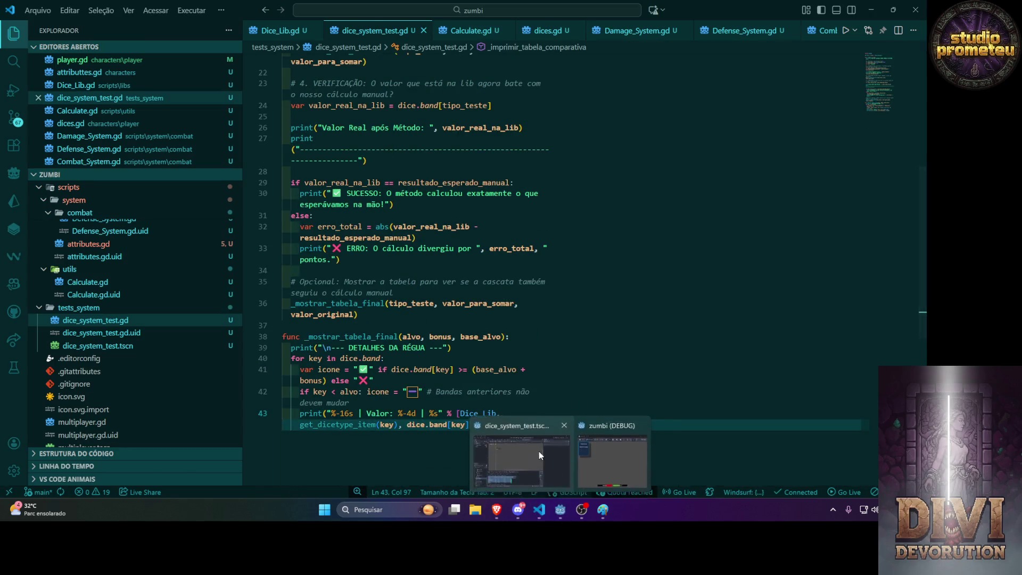
{"action": "left_click", "coordinate": [539, 451]}
{"action": "left_click", "coordinate": [834, 24]}
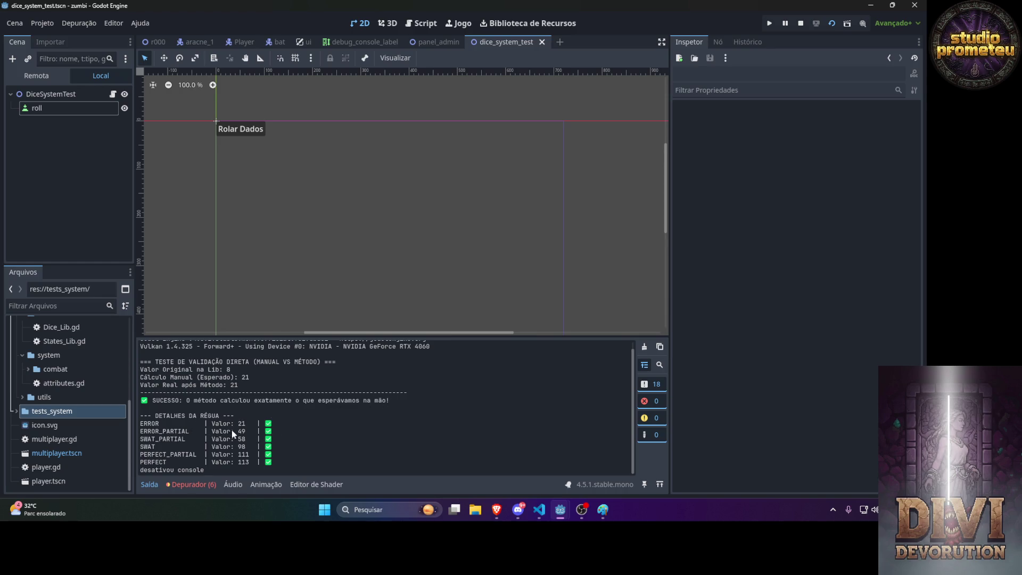
{"action": "scroll", "coordinate": [241, 411], "scroll_direction": "up", "scroll_amount": 1}
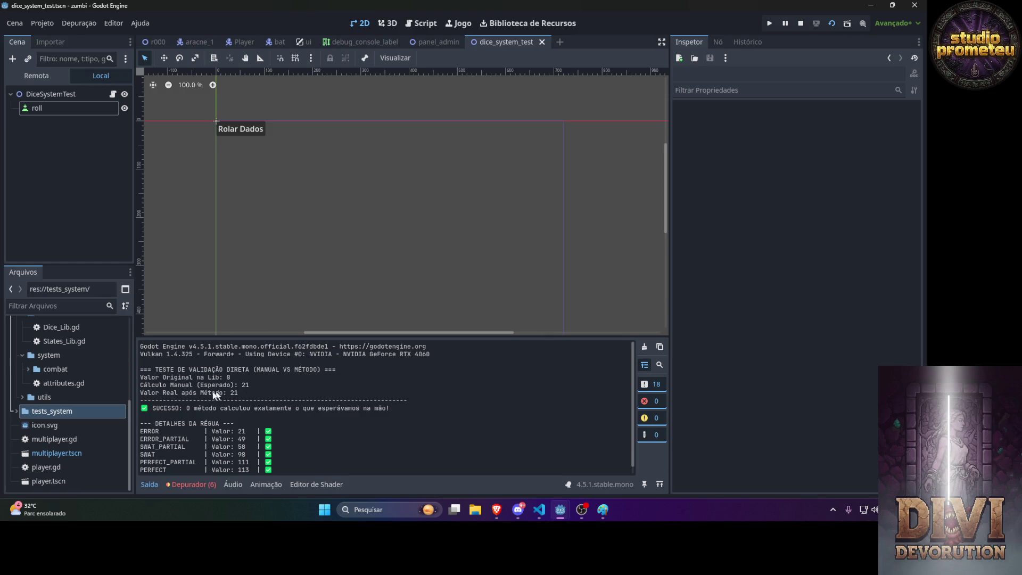
{"action": "scroll", "coordinate": [272, 463], "scroll_direction": "down", "scroll_amount": 1}
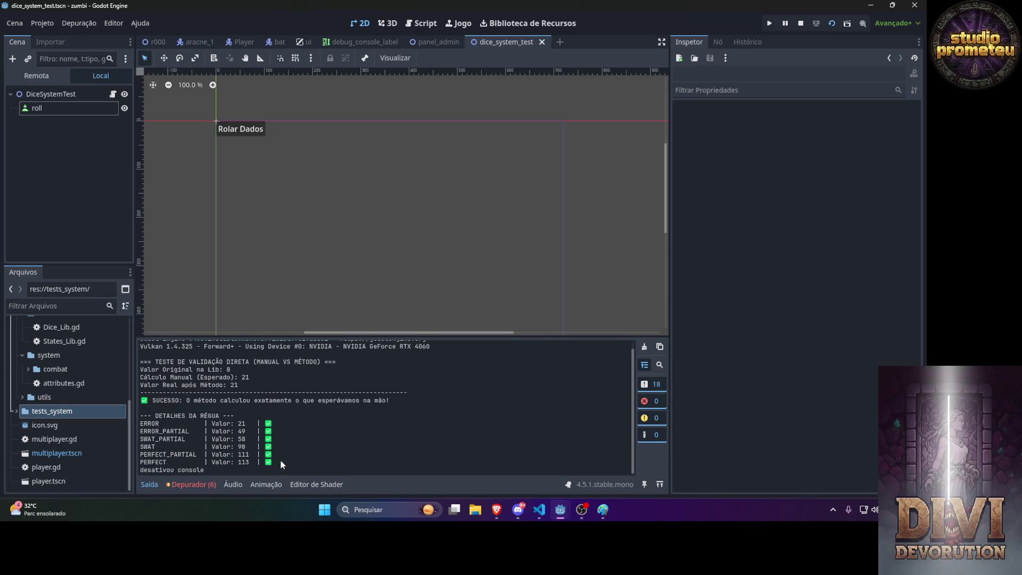
{"action": "left_click_drag", "start_coordinate": [282, 464], "coordinate": [139, 361]}
{"action": "key", "text": "F5"}
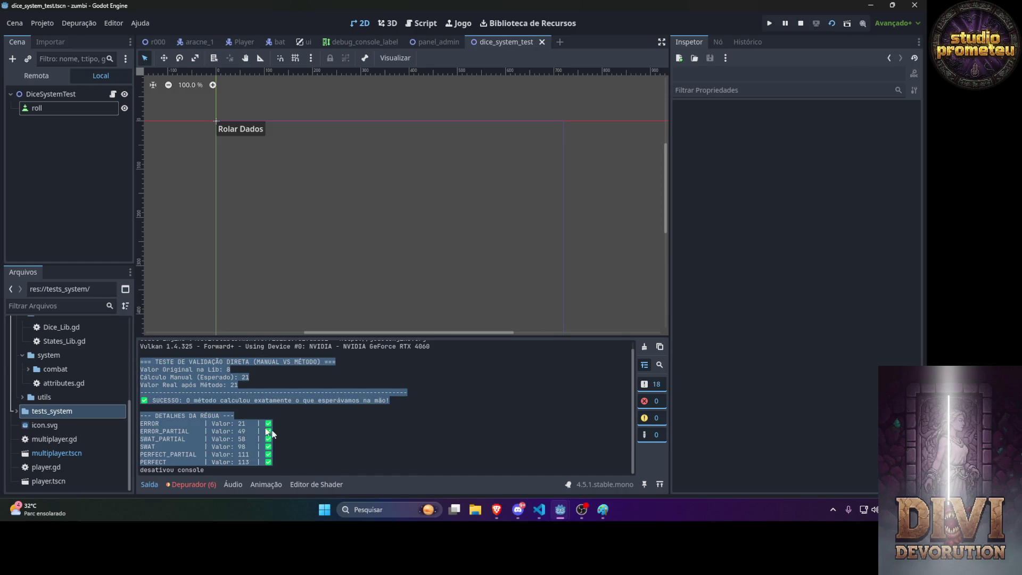
{"action": "key", "text": "alt+Tab"}
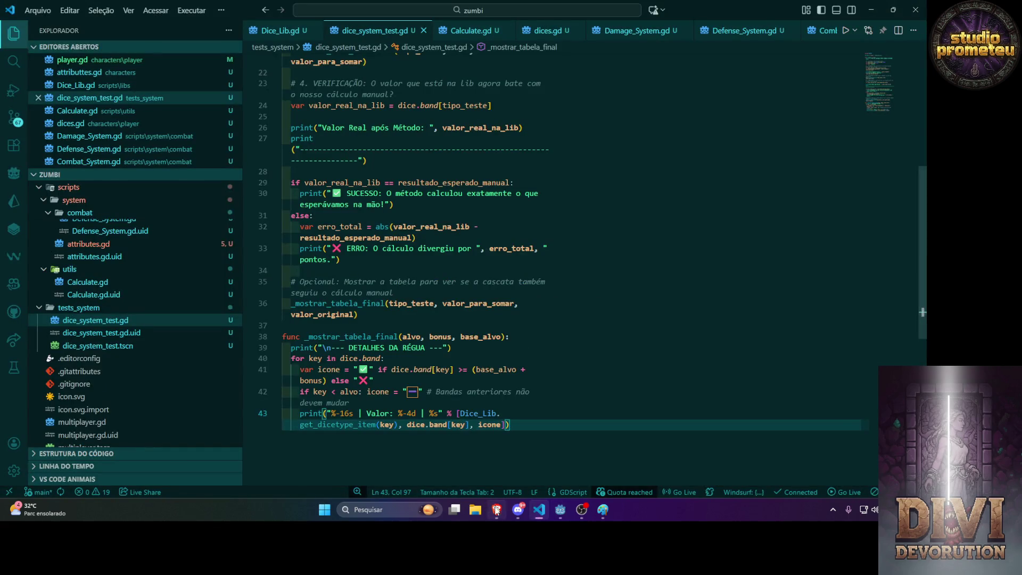
Ask Gemini 'agora faça com que mostre pra cada band um desse' with the output, then copy its script.
{"action": "key", "text": "alt+Tab"}
{"action": "type", "text": "agora"}
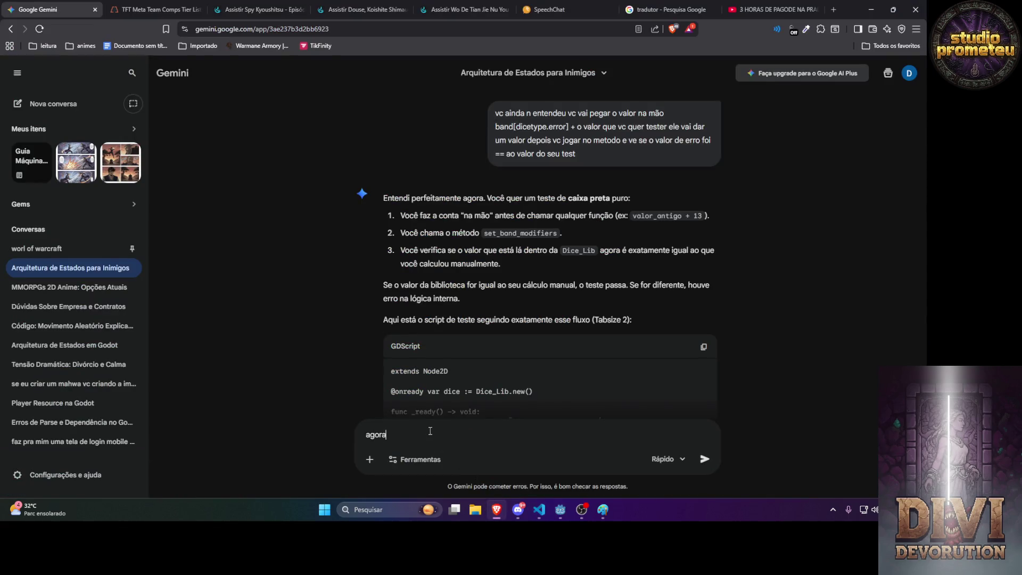
{"action": "type", "text": " faça com que mostre "}
{"action": "type", "text": "pra cada band um desse"}
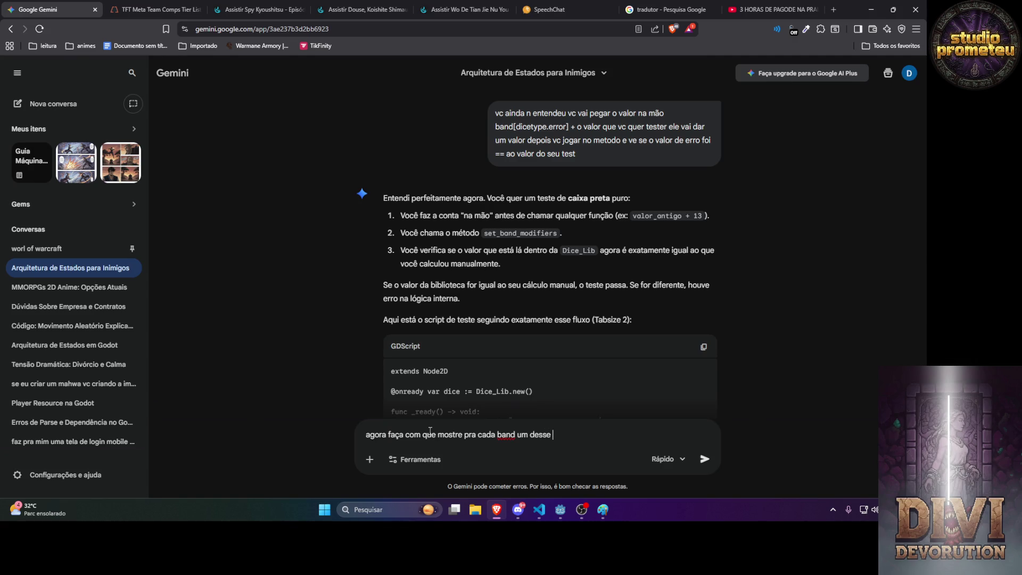
{"action": "key", "text": "ctrl+v"}
{"action": "key", "text": "Return"}
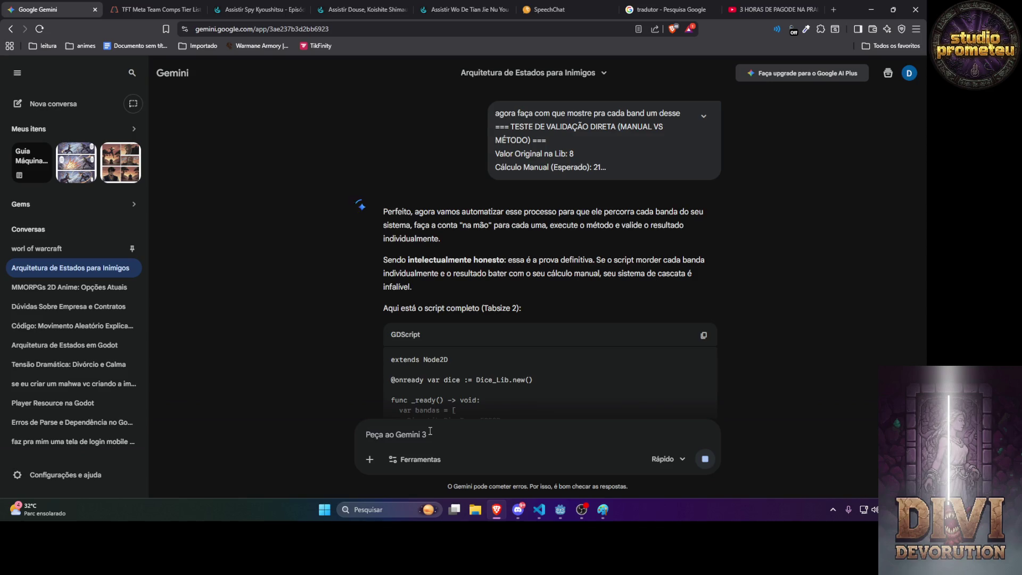
{"action": "left_click", "coordinate": [703, 334]}
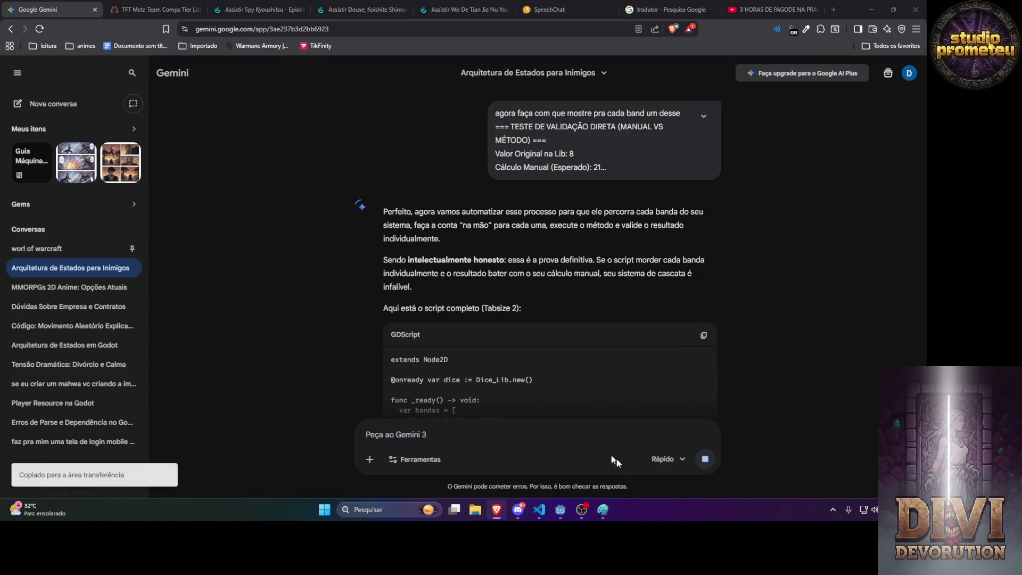
{"action": "key", "text": "alt+Tab"}
Replace dice_system_test.gd's contents with Gemini's per-band validation script.
{"action": "mouse_move", "coordinate": [560, 509]}
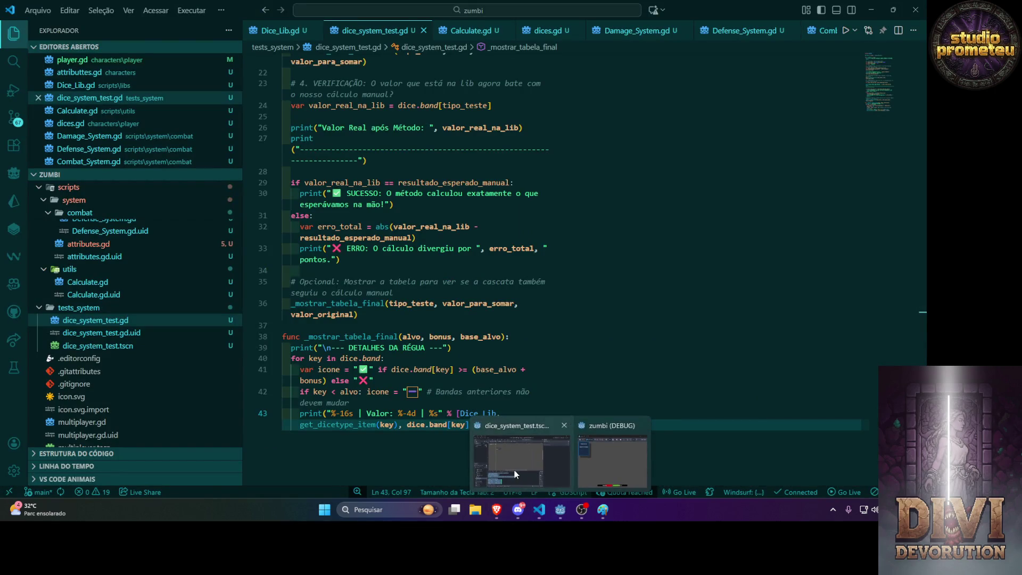
{"action": "left_click", "coordinate": [514, 469]}
{"action": "left_click", "coordinate": [497, 510]}
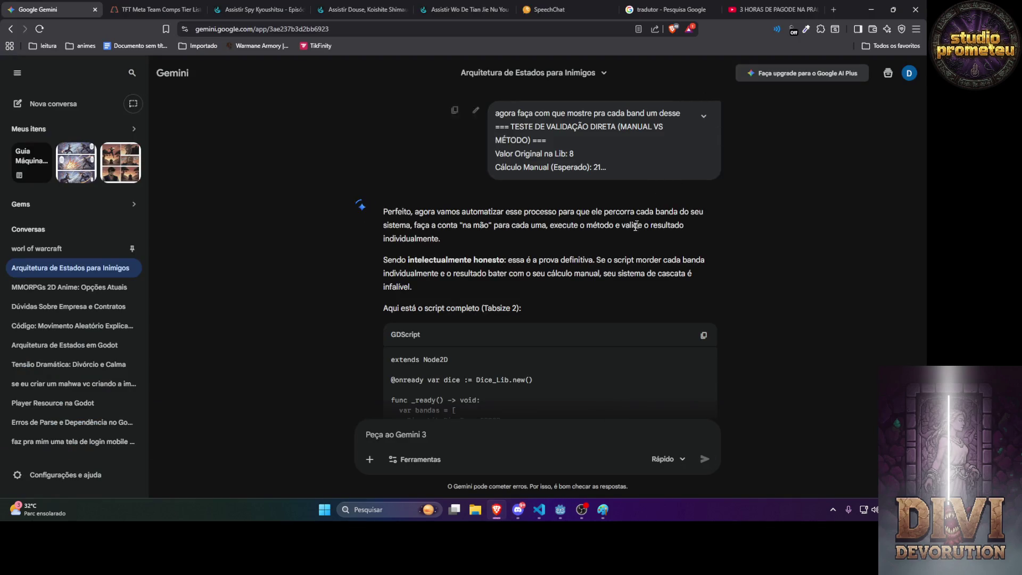
{"action": "left_click", "coordinate": [546, 509]}
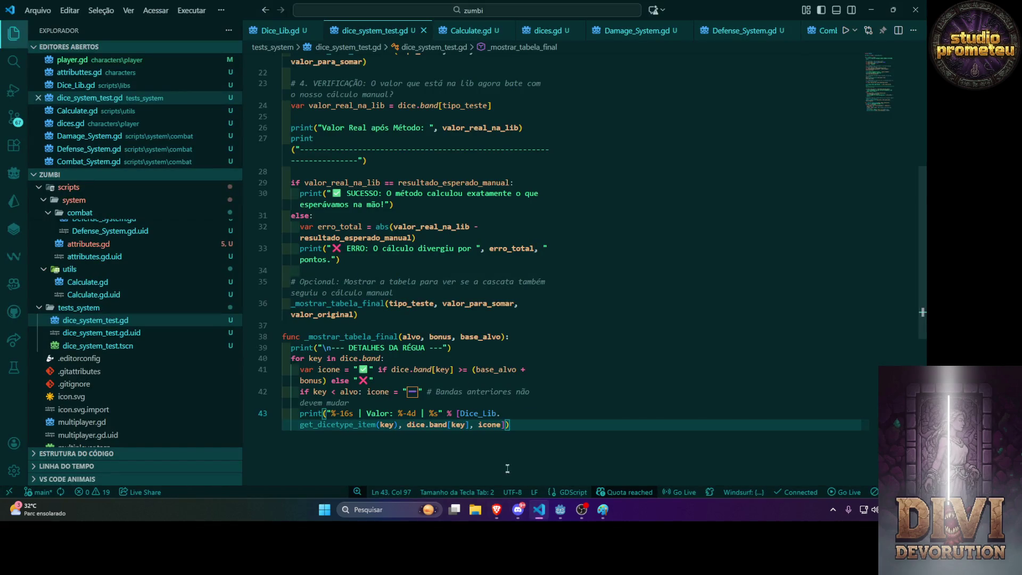
{"action": "key", "text": "ctrl+a"}
{"action": "key", "text": "ctrl+v"}
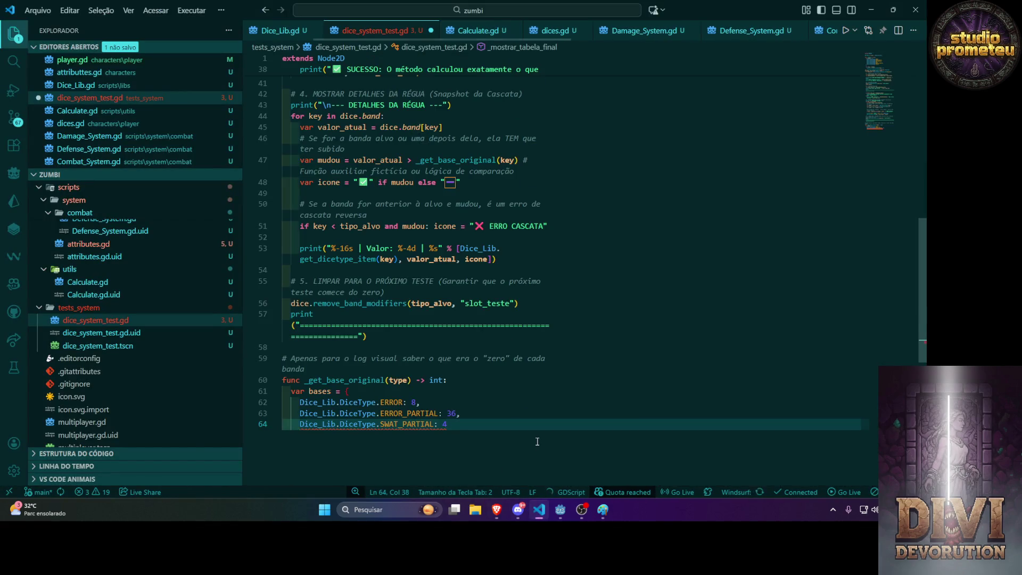
{"action": "scroll", "coordinate": [549, 364], "scroll_direction": "up", "scroll_amount": 10}
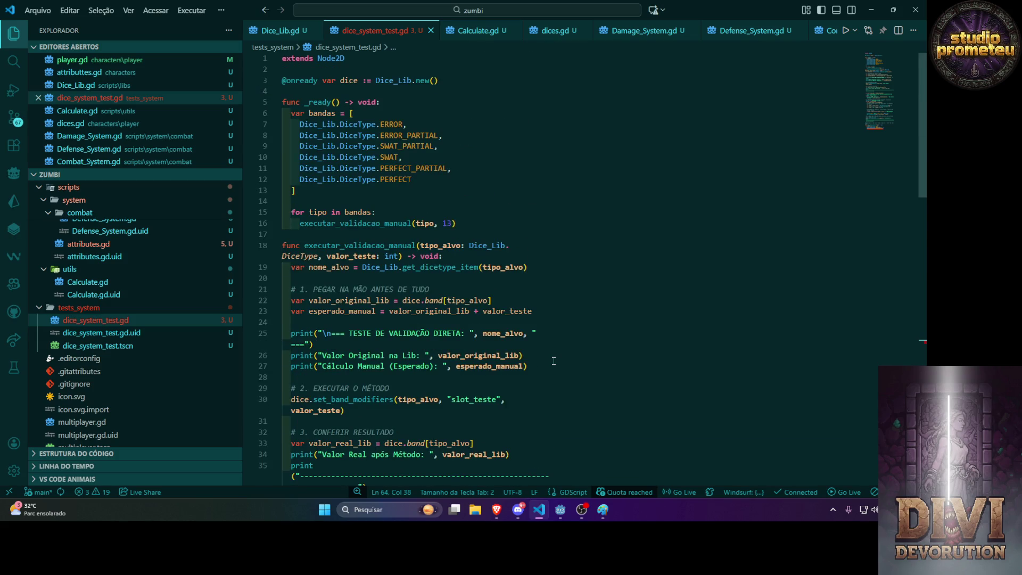
{"action": "scroll", "coordinate": [554, 325], "scroll_direction": "down", "scroll_amount": 5}
{"action": "scroll", "coordinate": [553, 316], "scroll_direction": "down", "scroll_amount": 5}
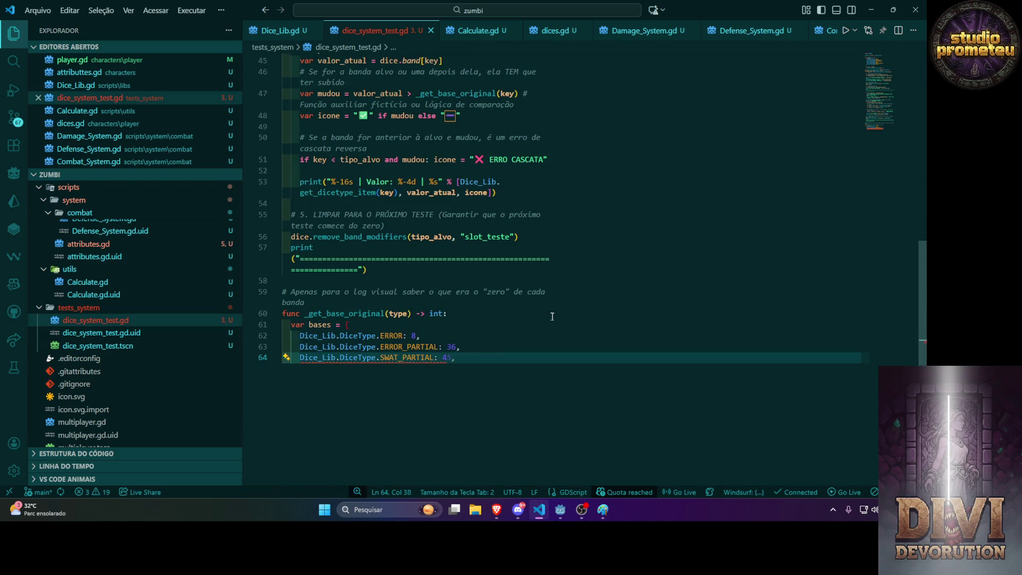
Append the missing tail so _get_base_original returns bases 8, 36, 45, 85, 98, 100.
{"action": "key", "text": "alt+Tab"}
{"action": "left_click", "coordinate": [705, 334]}
{"action": "key", "text": "alt+Tab"}
{"action": "key", "text": "ctrl+v"}
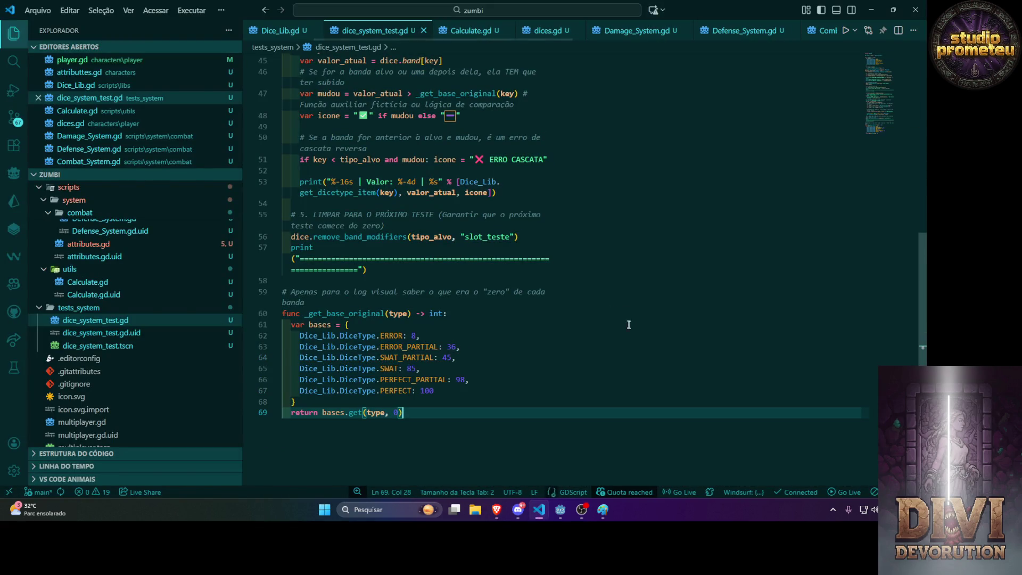
{"action": "key", "text": "alt+Tab"}
{"action": "key", "text": "alt+Tab"}
{"action": "key", "text": "alt+Tab"}
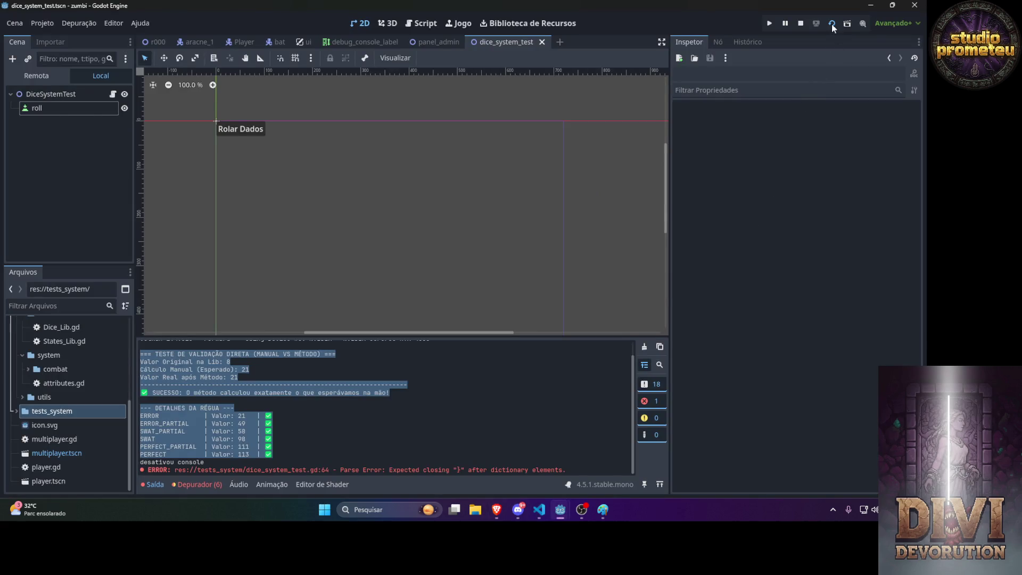
Run the per-band test and review SUCCESS results for each band, e.g. PERFECT_PARTIAL 98→111.
{"action": "left_click", "coordinate": [831, 24]}
{"action": "scroll", "coordinate": [326, 417], "scroll_direction": "up", "scroll_amount": 1}
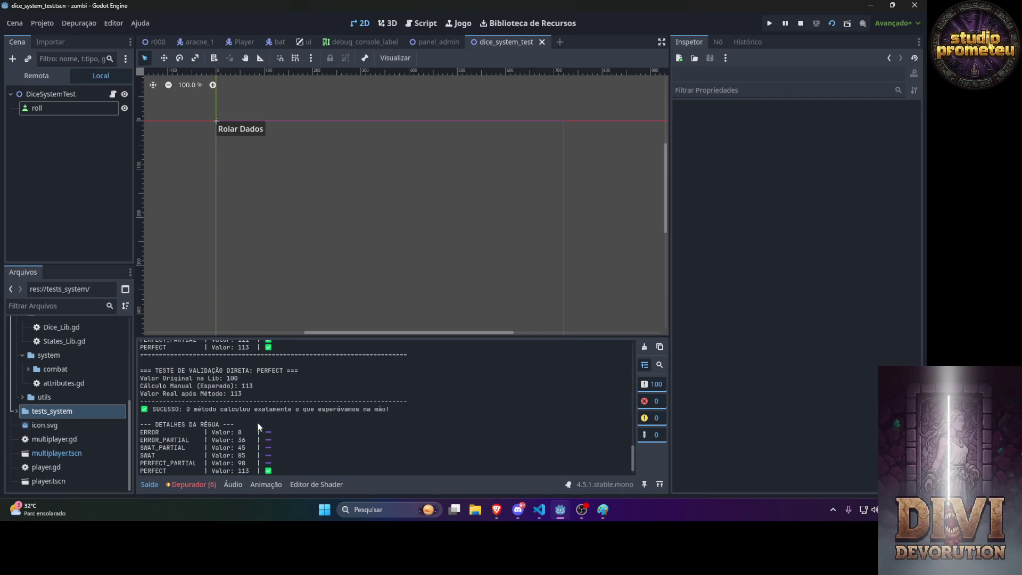
{"action": "scroll", "coordinate": [234, 416], "scroll_direction": "down", "scroll_amount": 1}
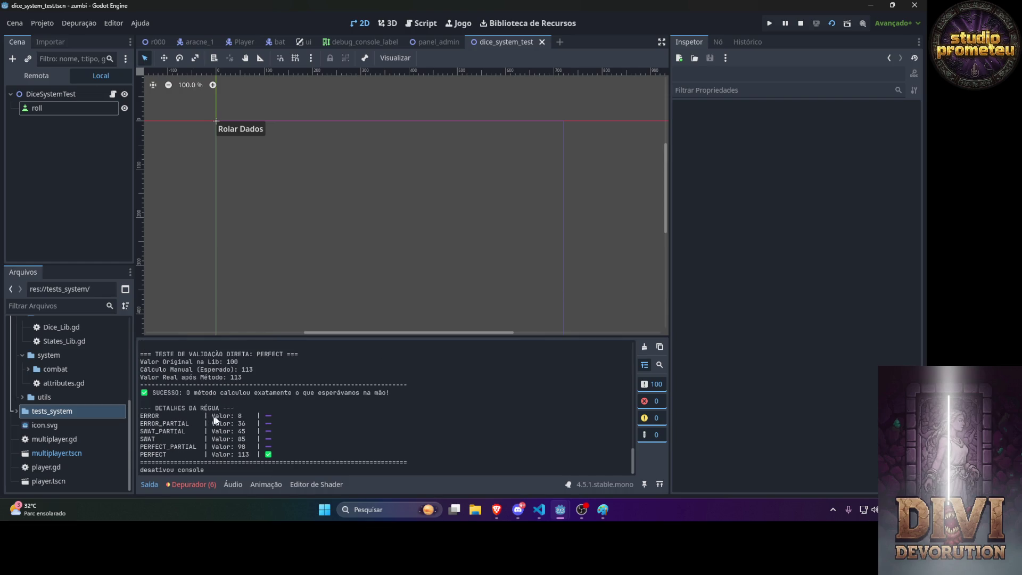
{"action": "scroll", "coordinate": [225, 447], "scroll_direction": "up", "scroll_amount": 3}
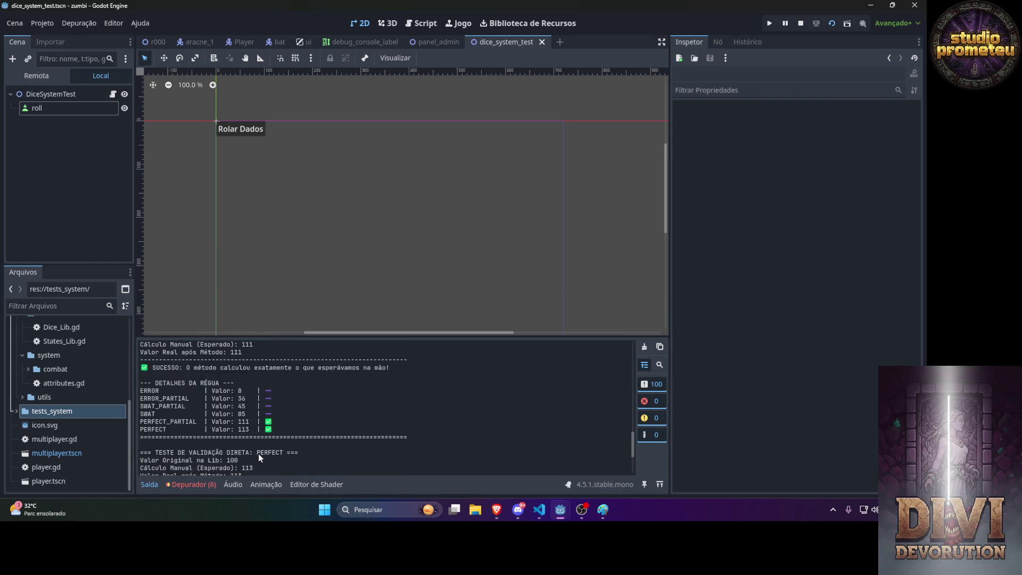
{"action": "scroll", "coordinate": [239, 424], "scroll_direction": "up", "scroll_amount": 1}
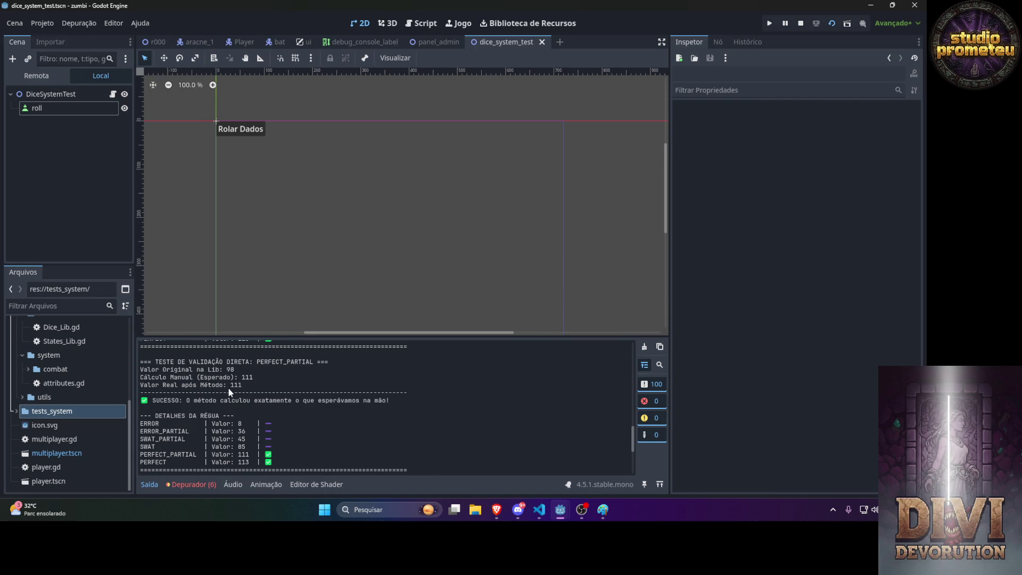
{"action": "scroll", "coordinate": [254, 454], "scroll_direction": "up", "scroll_amount": 3}
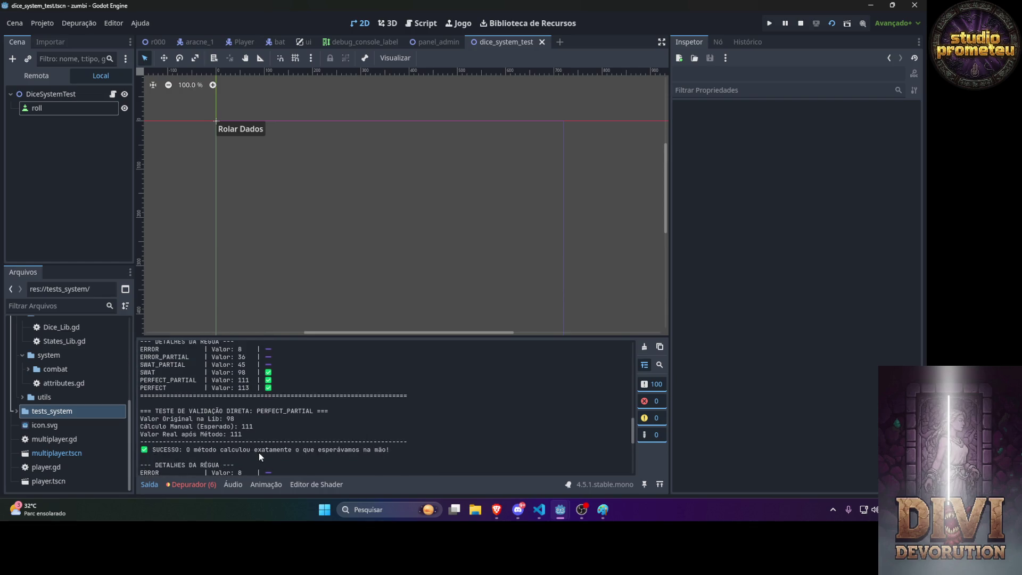
{"action": "scroll", "coordinate": [259, 452], "scroll_direction": "up", "scroll_amount": 5}
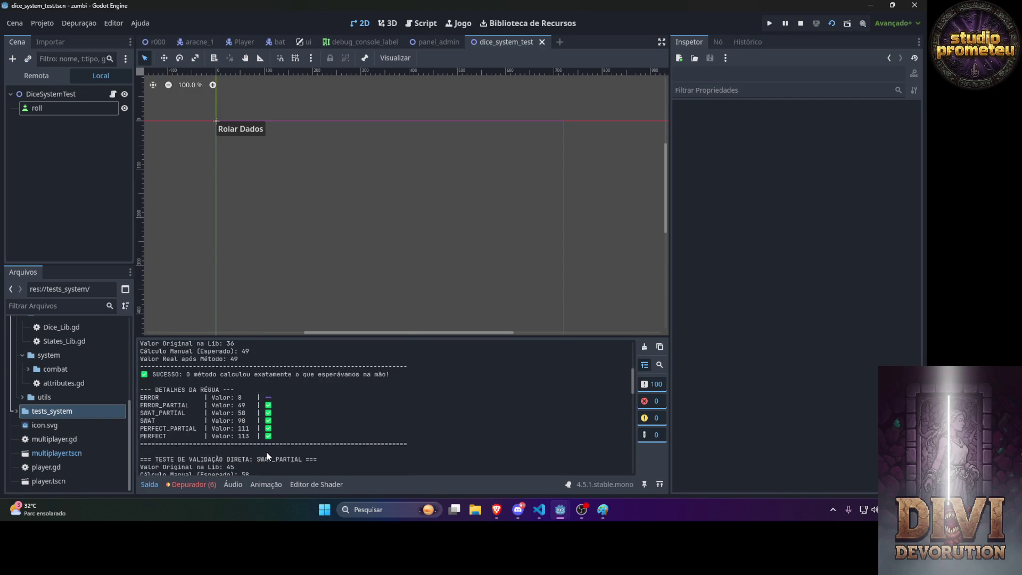
{"action": "scroll", "coordinate": [268, 456], "scroll_direction": "up", "scroll_amount": 5}
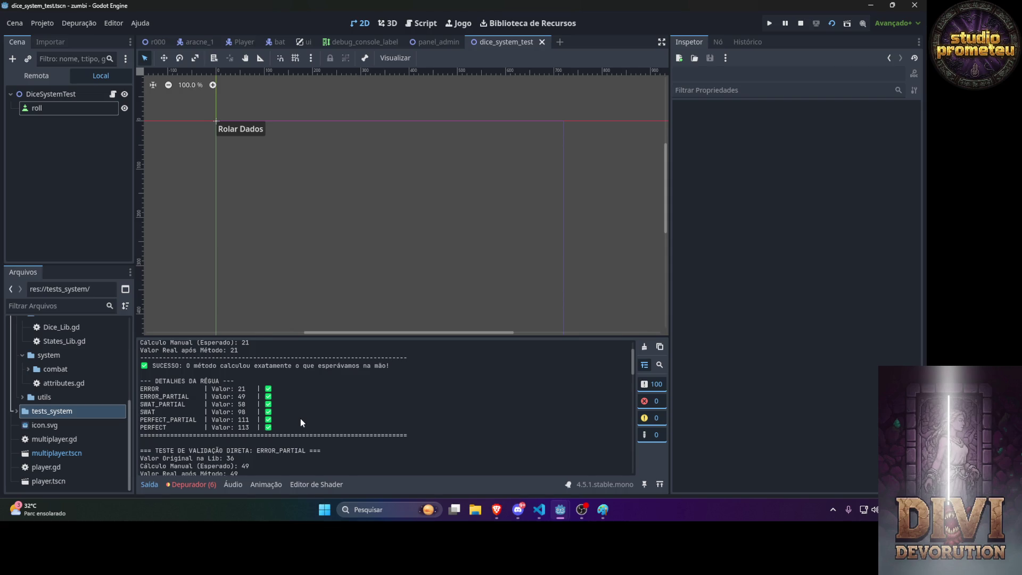
{"action": "scroll", "coordinate": [300, 419], "scroll_direction": "up", "scroll_amount": 2}
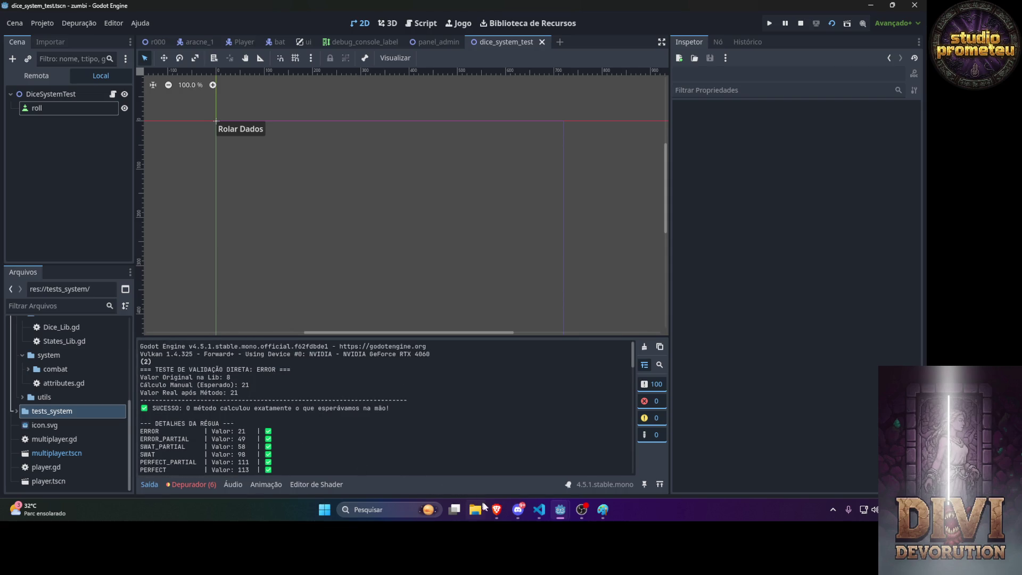
{"action": "left_click", "coordinate": [500, 515]}
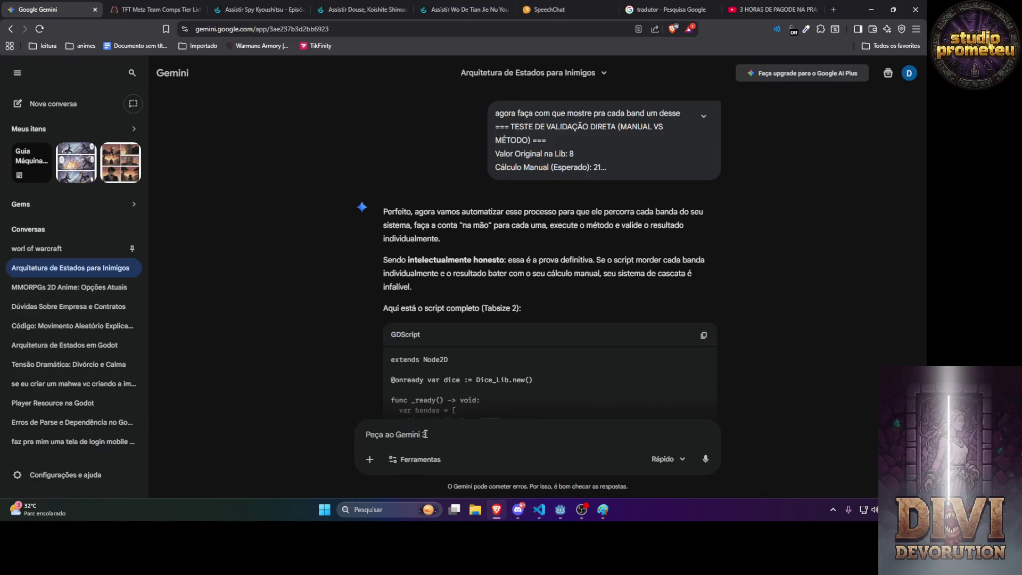
Start drafting 'agora faça um documento d' in Gemini, then collapse VS Code's project folder tree.
{"action": "type", "text": "agora f"}
{"action": "type", "text": "aça um documento "}
{"action": "type", "text": "dice_l"}
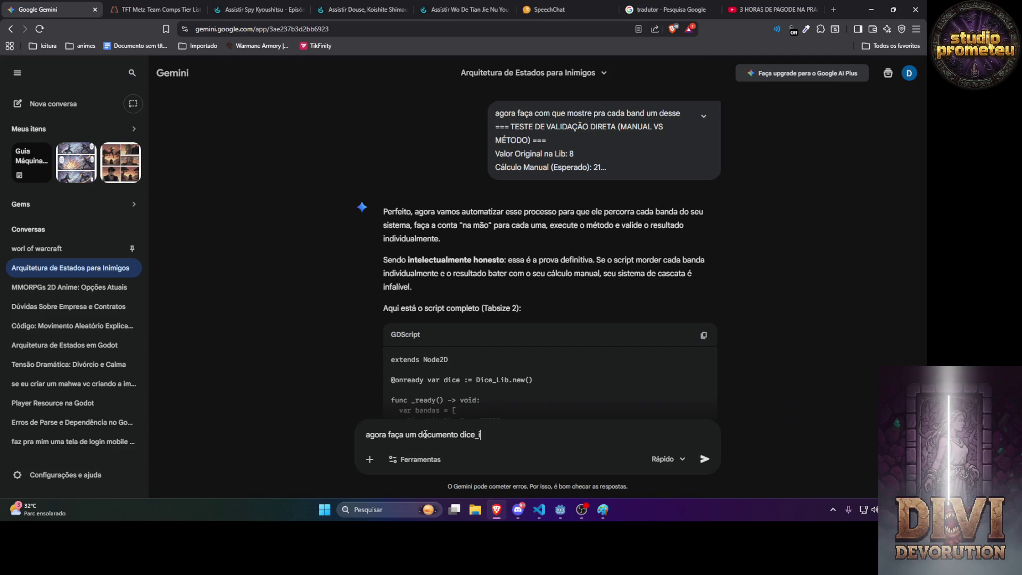
{"action": "key", "text": "alt+Tab"}
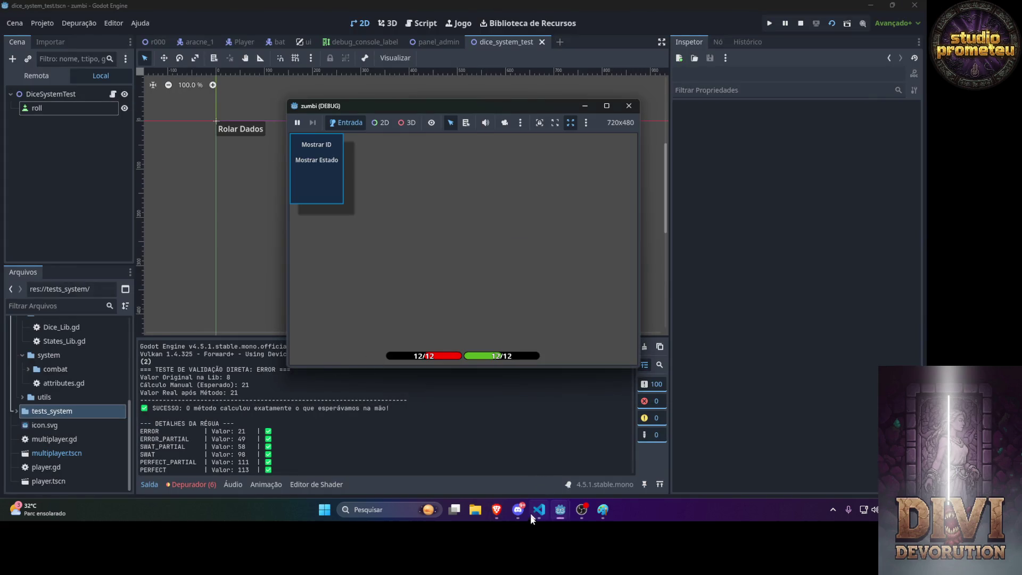
{"action": "left_click", "coordinate": [539, 510]}
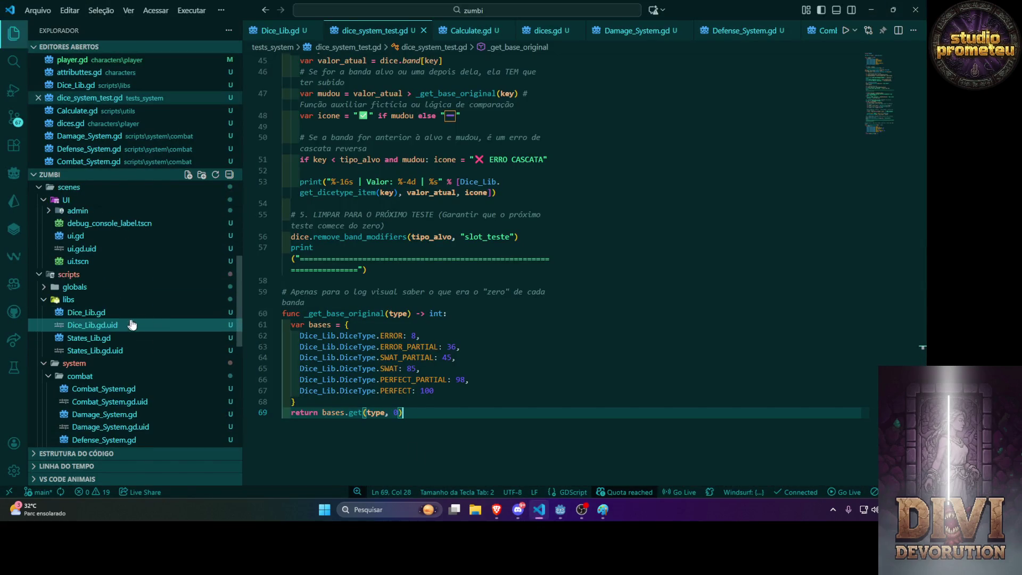
{"action": "left_click", "coordinate": [228, 175]}
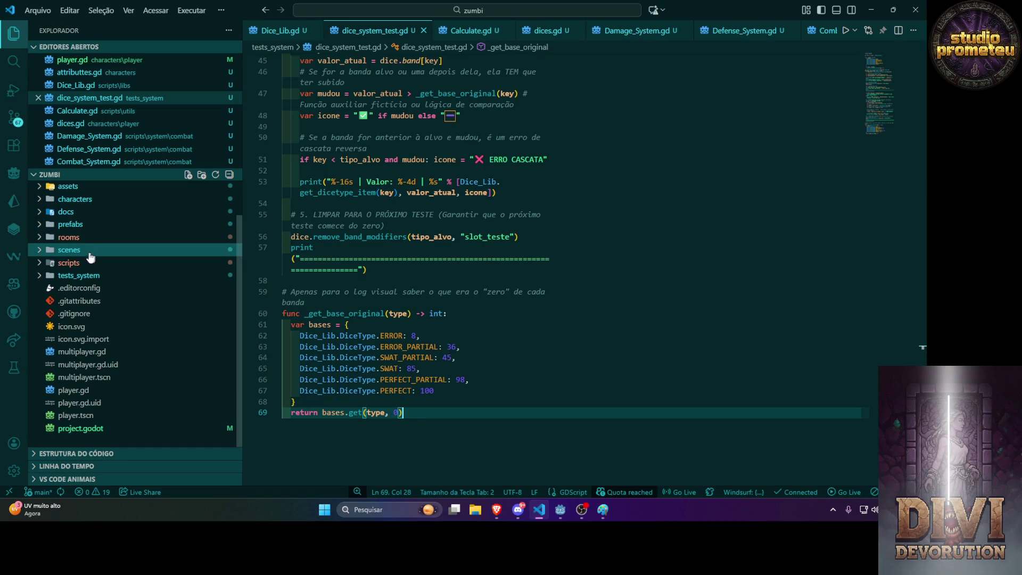
Open Sistema_de_dados.md from the docs folder and run the dice test scene.
{"action": "left_click", "coordinate": [52, 212]}
{"action": "left_click", "coordinate": [80, 224]}
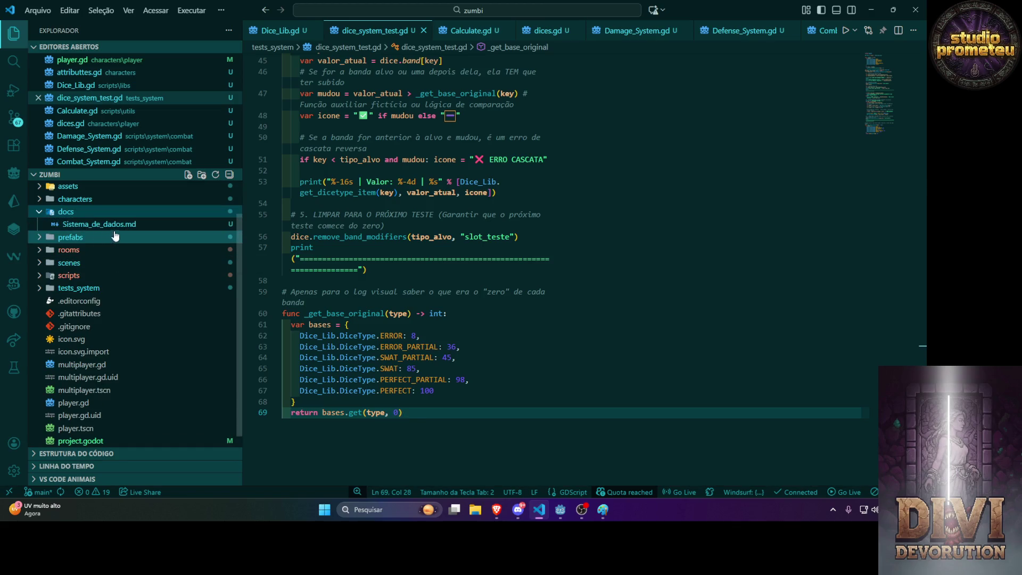
{"action": "left_click", "coordinate": [538, 291]}
{"action": "key", "text": "F5"}
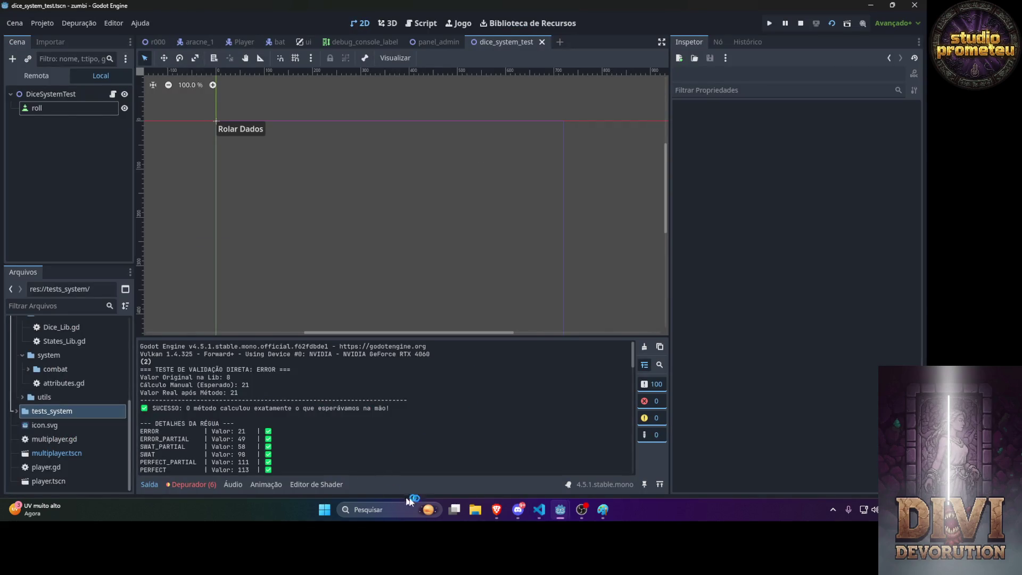
{"action": "left_click", "coordinate": [496, 510]}
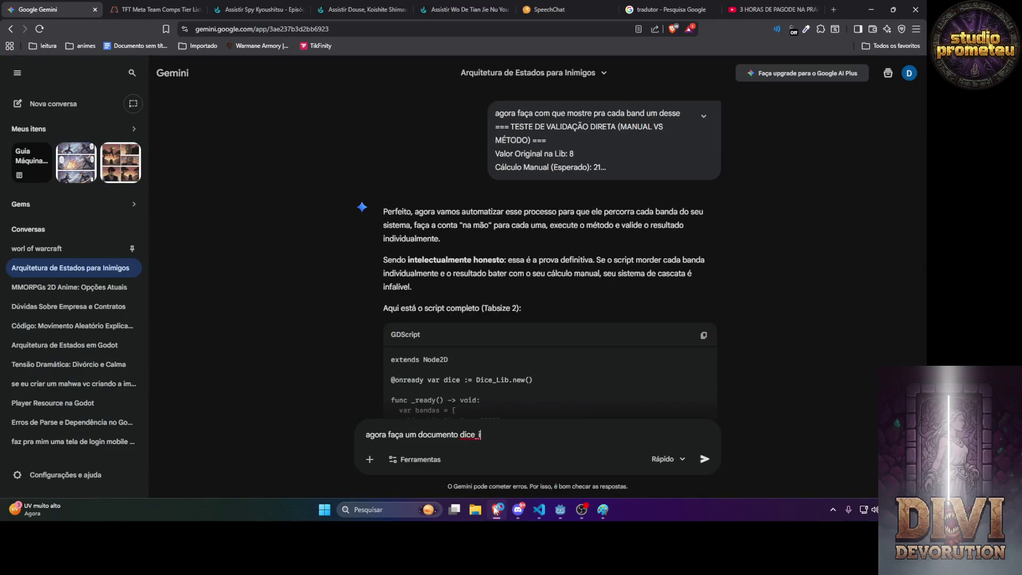
Replace the draft with 'agora reajuste:' plus the pasted design guide, naming it 'dice libe doc'.
{"action": "left_click_drag", "start_coordinate": [481, 436], "coordinate": [346, 437]}
{"action": "type", "text": "a"}
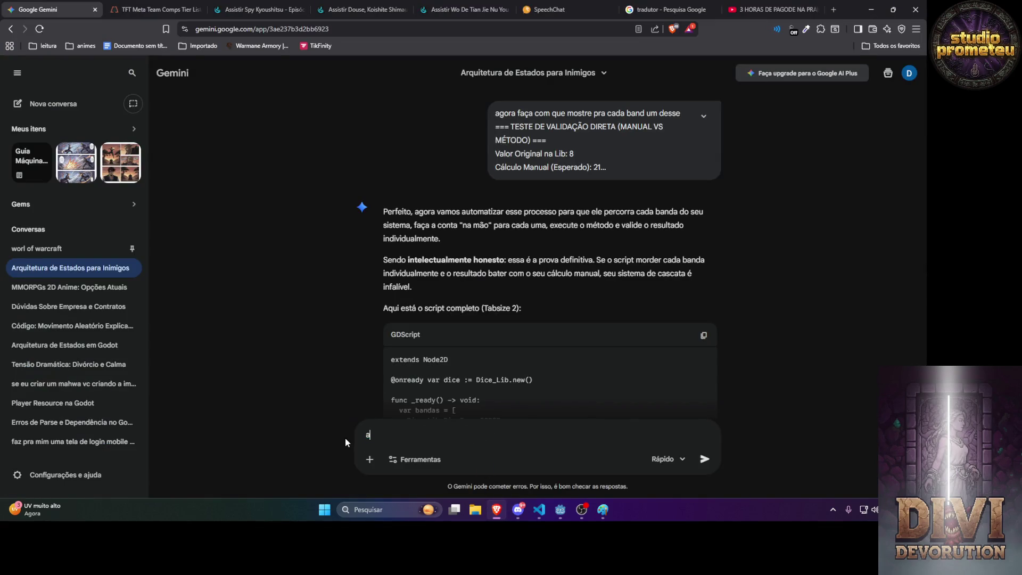
{"action": "type", "text": "gora reajusteb"}
{"action": "key", "text": "BackSpace"}
{"action": "type", "text": ":"}
{"action": "key", "text": "ctrl+v"}
{"action": "type", "text": ", coloque o nome de "}
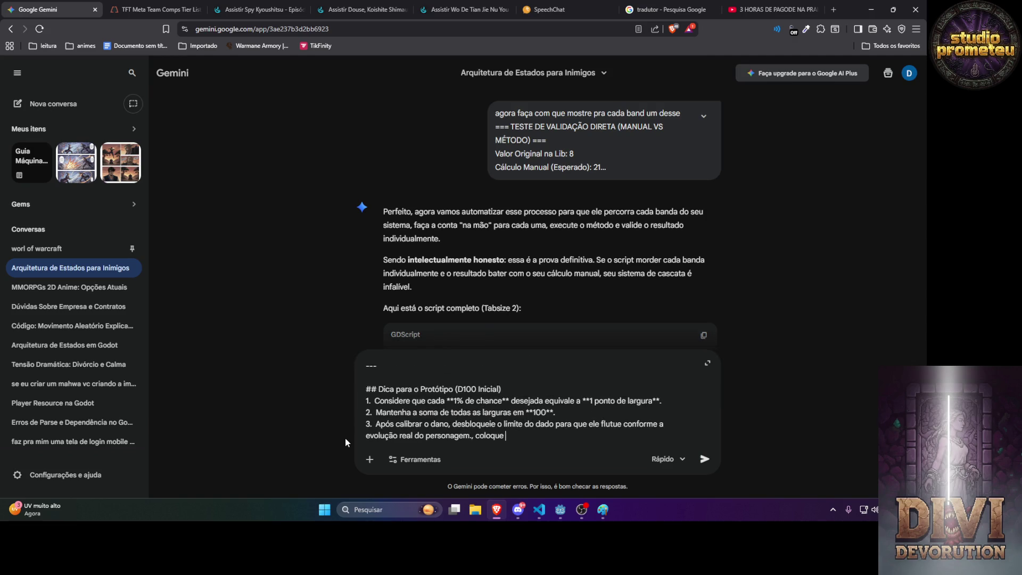
{"action": "type", "text": "dice li"}
{"action": "type", "text": "be doc"}
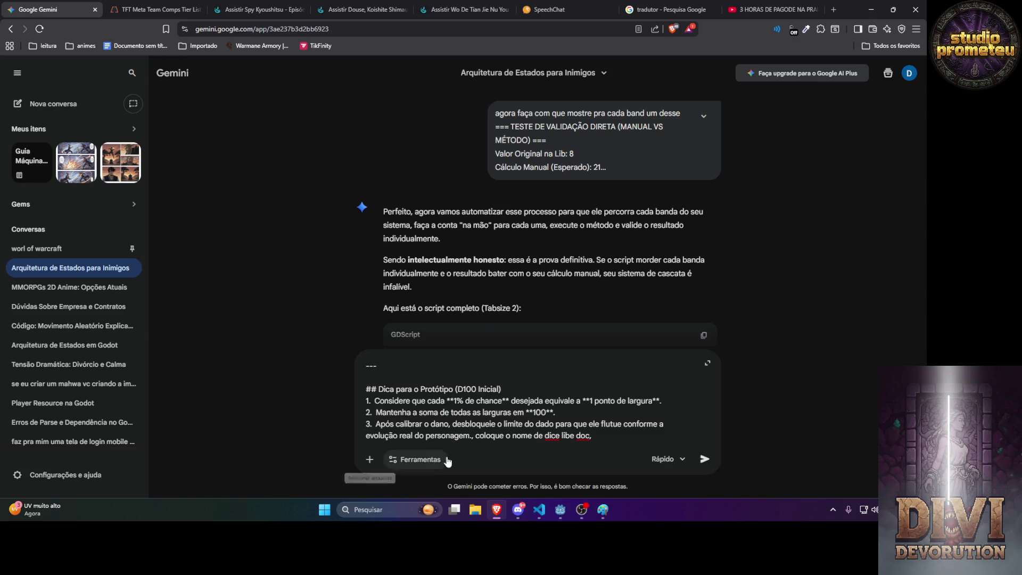
Insert '-->' after the guide and request general plus detailed per-function and per-variable explanations.
{"action": "left_click", "coordinate": [474, 435]}
{"action": "type", "text": "-->"}
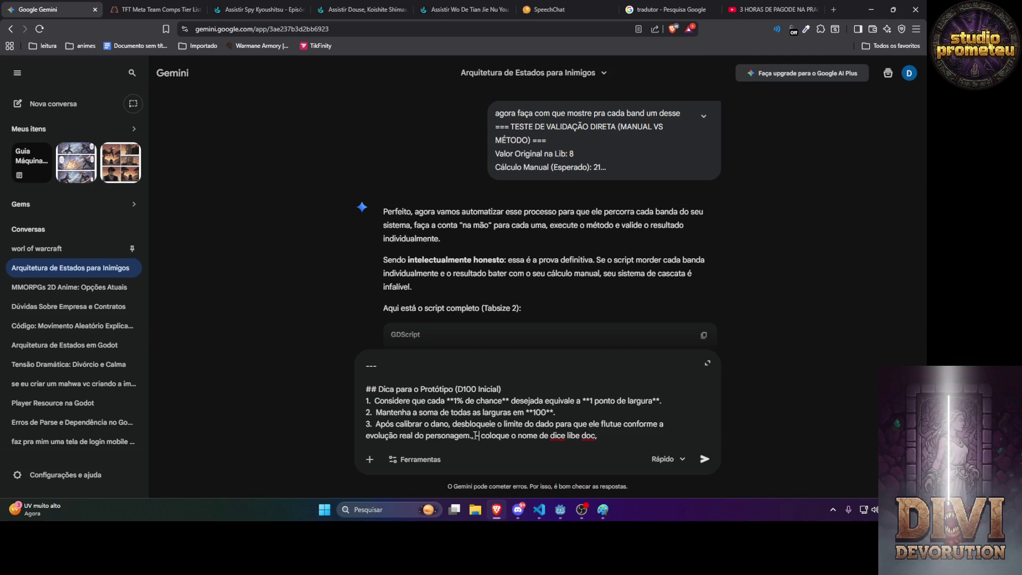
{"action": "left_click", "coordinate": [628, 435]}
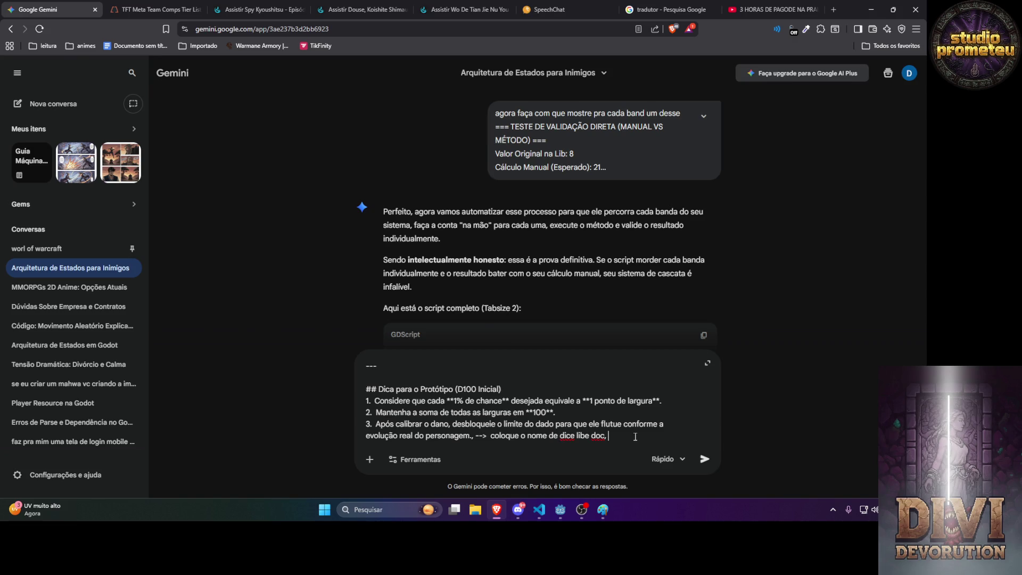
{"action": "type", "text": "de uma explicação geral"}
{"action": "type", "text": " do que fs"}
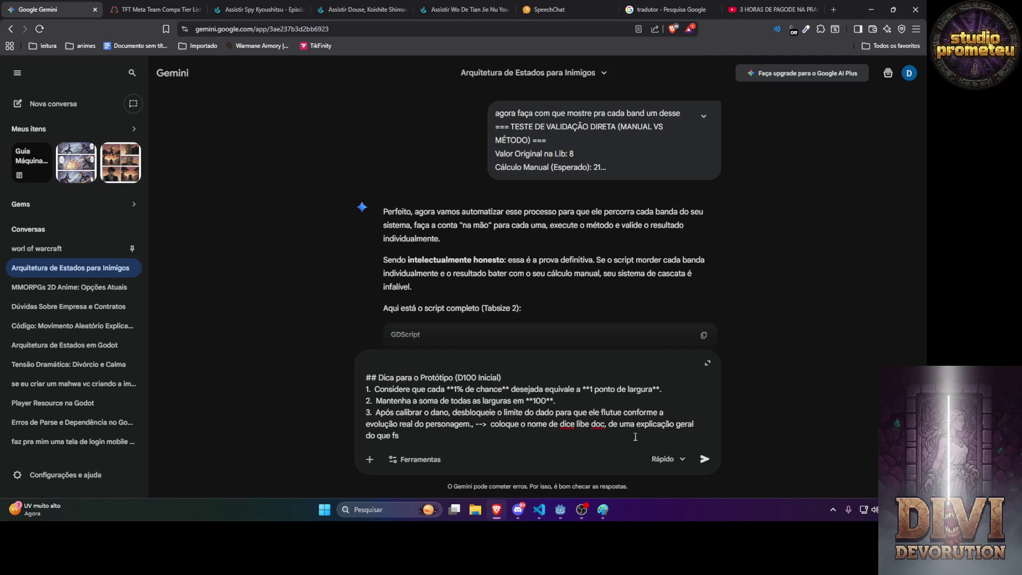
{"action": "key", "text": "BackSpace"}
{"action": "type", "text": "az e uma expl"}
{"action": "type", "text": "icação detalhada do que cada função fa"}
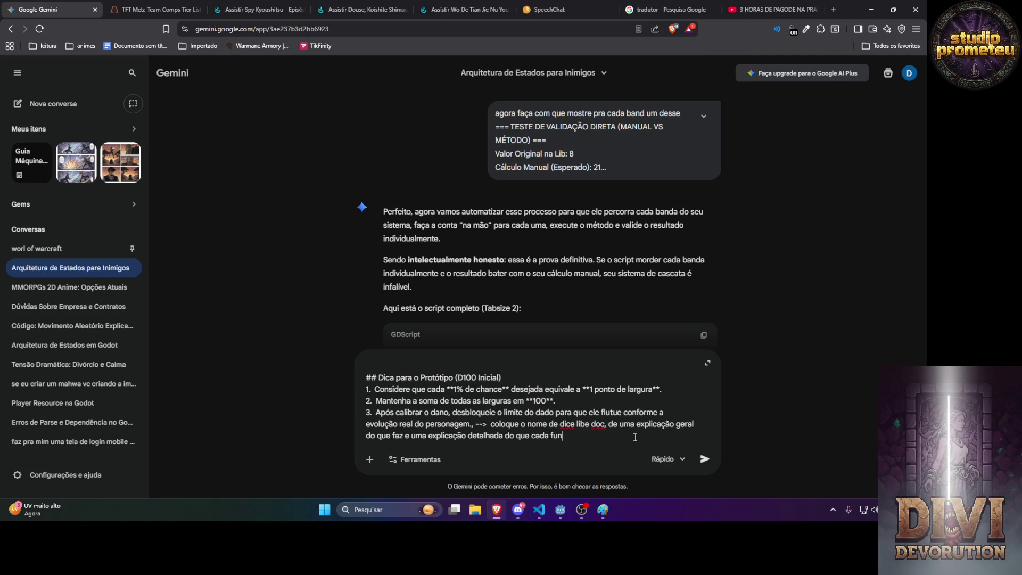
{"action": "type", "text": "z e v"}
{"action": "type", "text": "ariavel faz "}
{"action": "type", "text": "depo"}
Extend the prompt to cover parameters, returns and how the test works, announcing the script for the .md.
{"action": "key", "text": "BackSpace"}
{"action": "key", "text": "BackSpace"}
{"action": "key", "text": "BackSpace"}
{"action": "key", "text": "BackSpace"}
{"action": "type", "text": "parametro e re"}
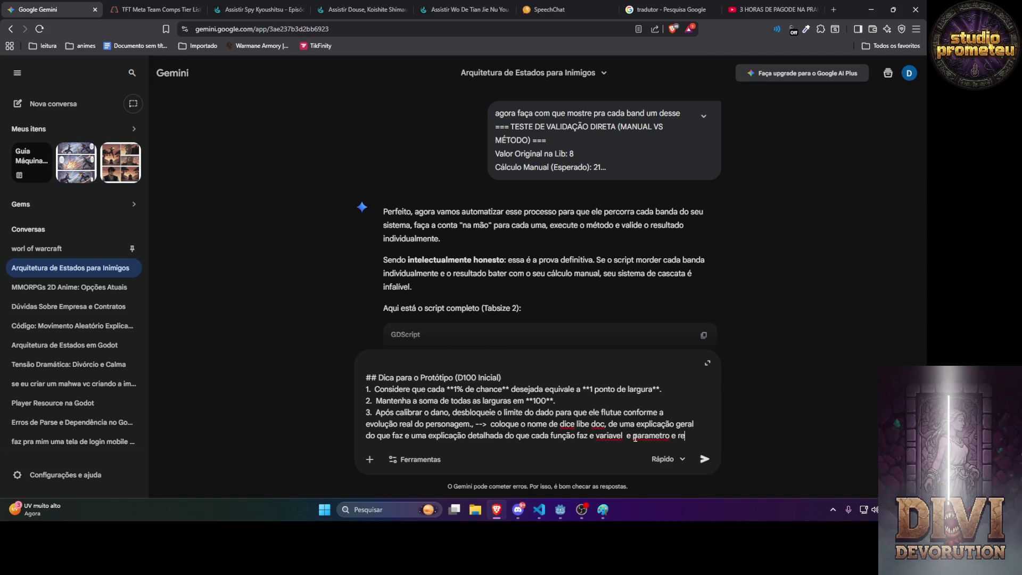
{"action": "type", "text": "turn faz"}
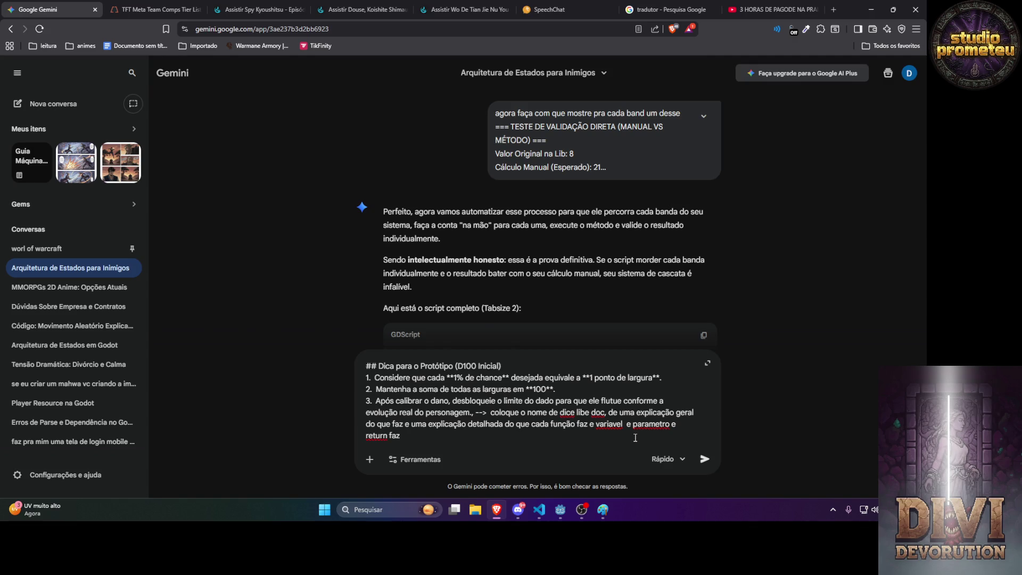
{"action": "type", "text": "bm uma explicac"}
{"action": "type", "text": "ção "}
{"action": "type", "text": "de como fcuni"}
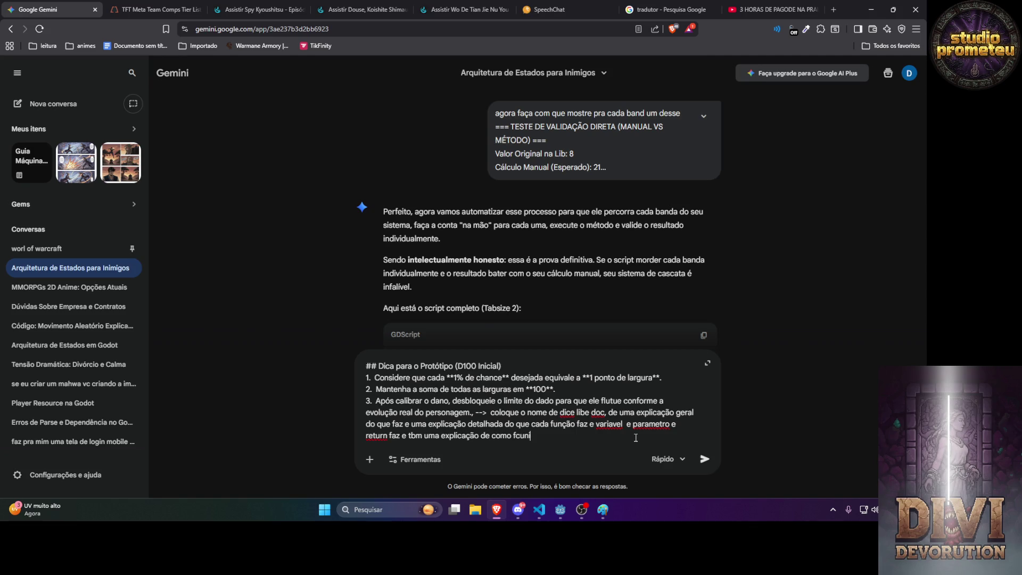
{"action": "type", "text": "ona o teste"}
{"action": "type", "text": " e o"}
{"action": "type", "text": " tes"}
{"action": "type", "text": "te ate gagora"}
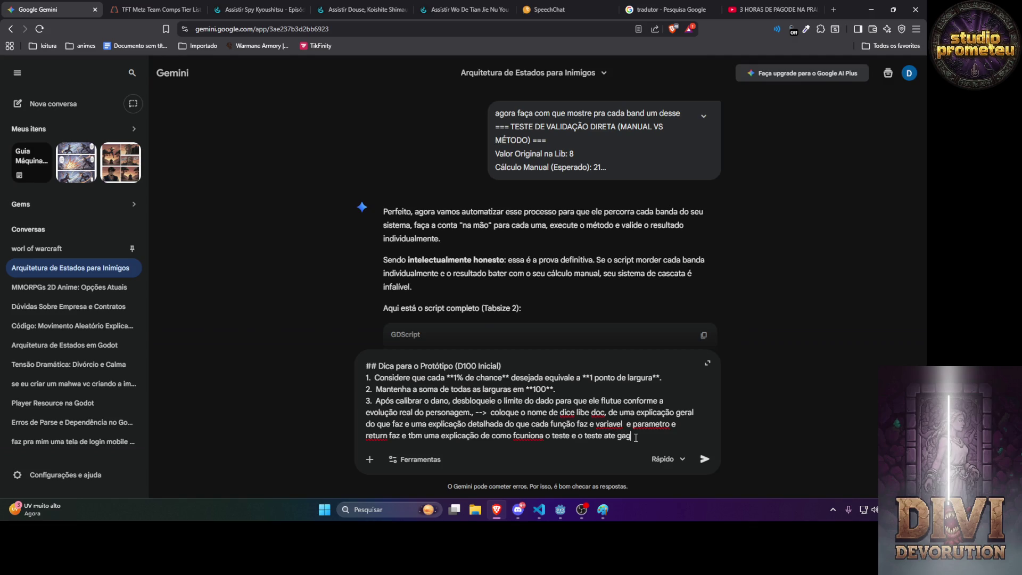
{"action": "key", "text": "BackSpace"}
{"action": "key", "text": "BackSpace"}
{"action": "key", "text": "BackSpace"}
{"action": "type", "text": "agora"}
{"action": "type", "text": " aqui vou mandar "}
{"action": "type", "text": "o script"}
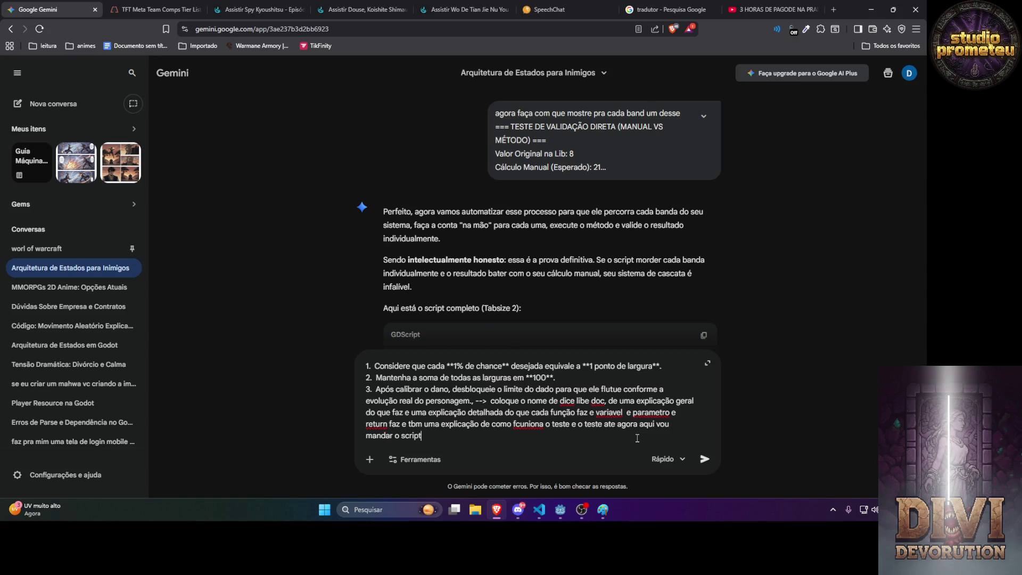
{"action": "type", "text": " pra vc analisar e c"}
{"action": "type", "text": "riar o ."}
{"action": "type", "text": "md ->"}
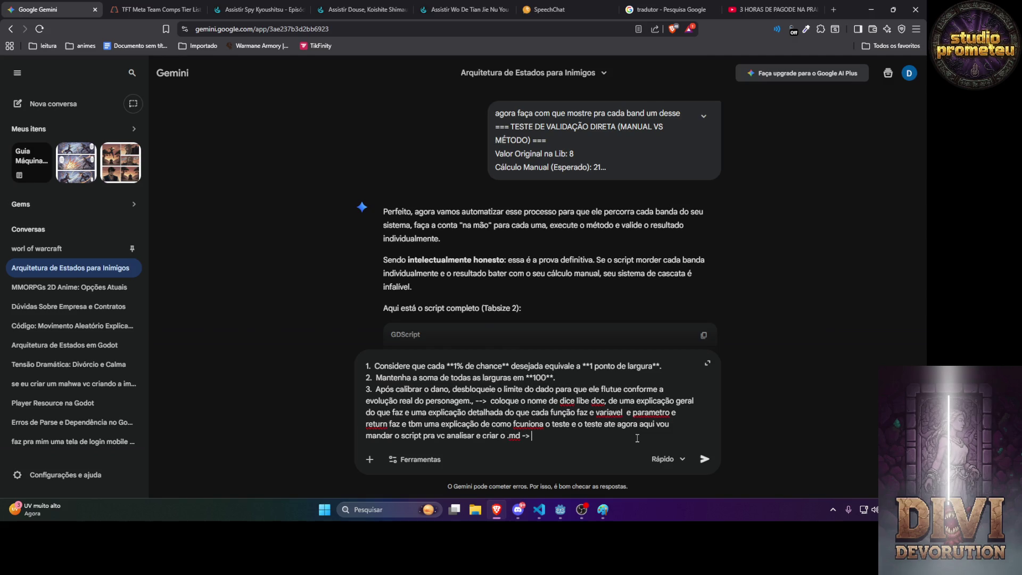
{"action": "key", "text": "alt+Tab"}
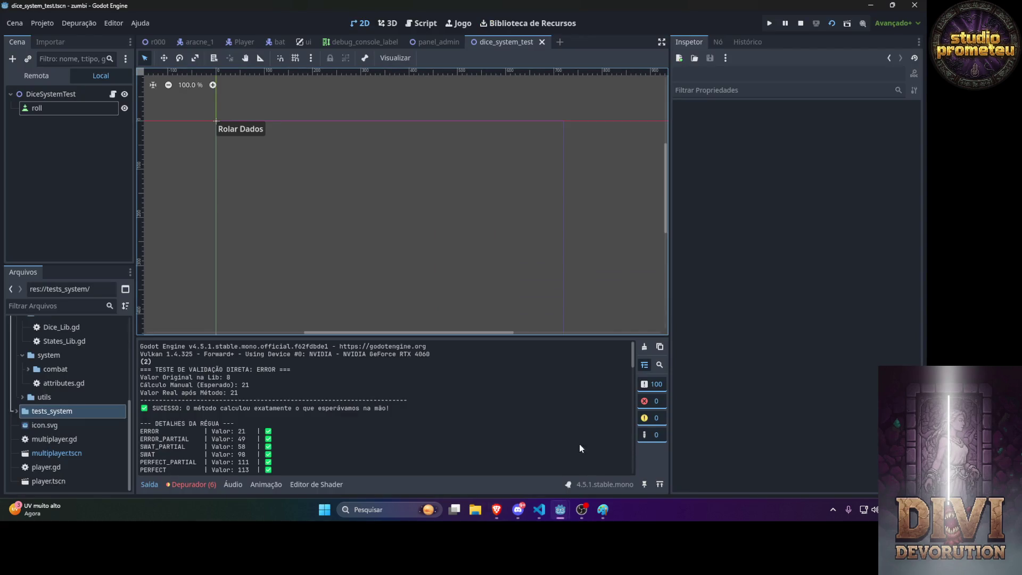
Paste the Dice_Lib.gd code from VS Code at the end of the Gemini prompt.
{"action": "left_click", "coordinate": [555, 510]}
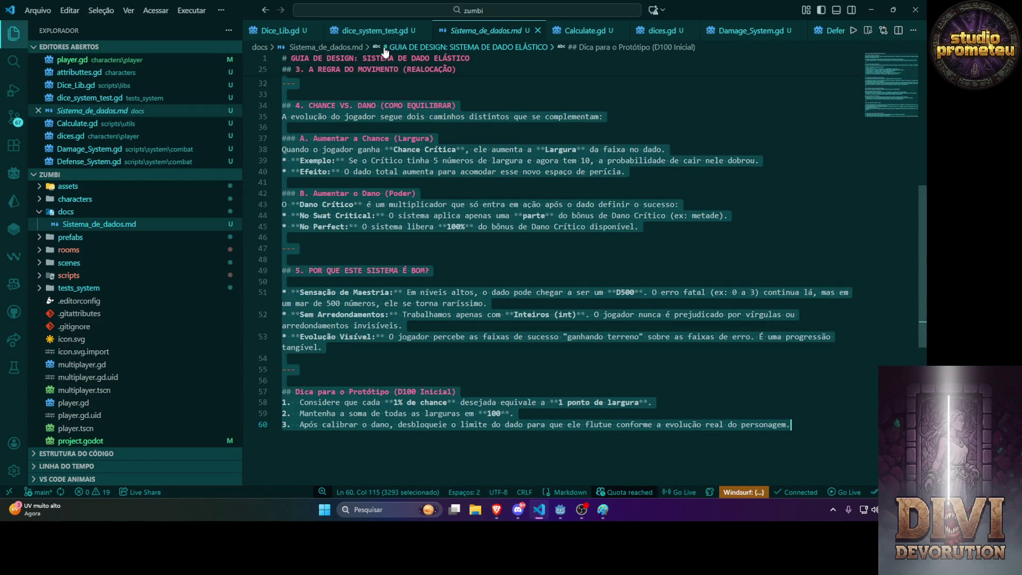
{"action": "left_click", "coordinate": [277, 31]}
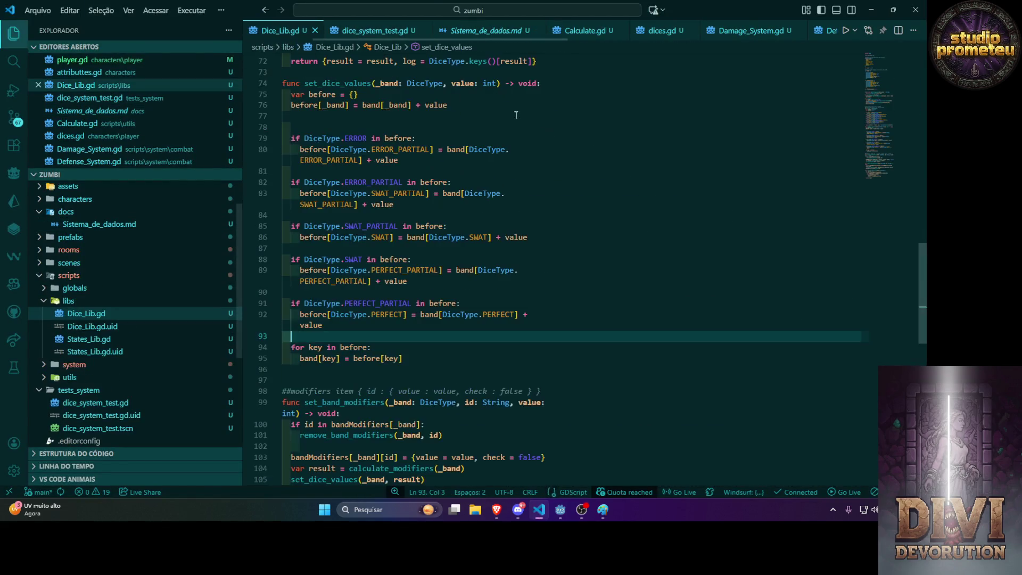
{"action": "key", "text": "alt+Tab"}
{"action": "key", "text": "alt+Tab"}
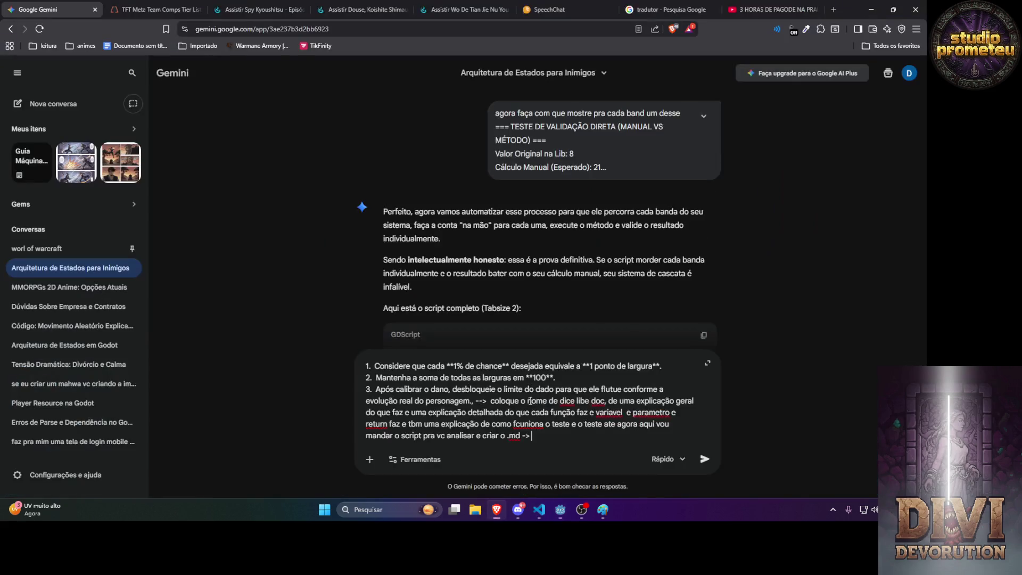
{"action": "key", "text": "ctrl+v"}
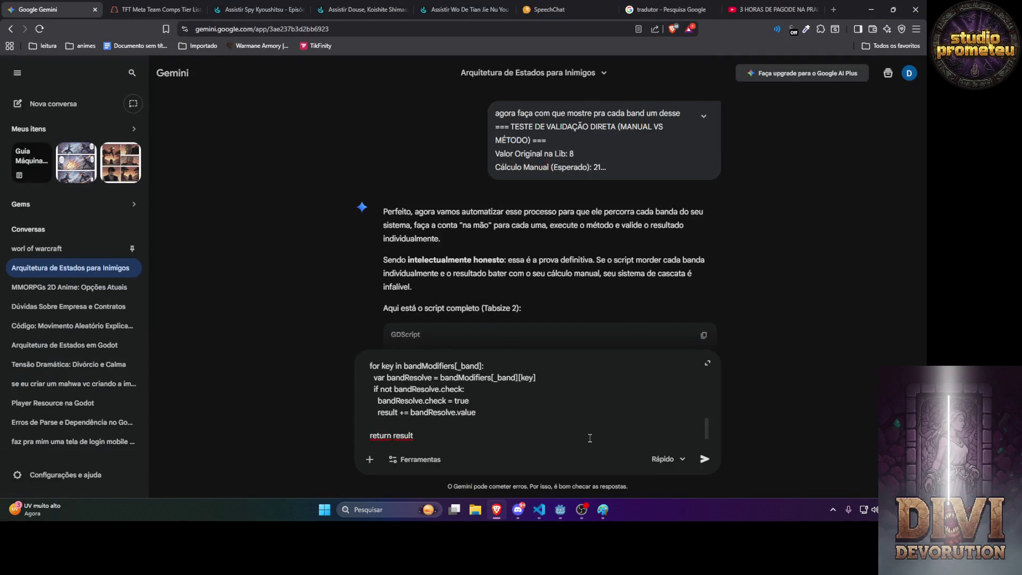
Send the documentation request, review the returned Dice_Lib Documentation, and select its Visão Geral paragraph.
{"action": "key", "text": "Return"}
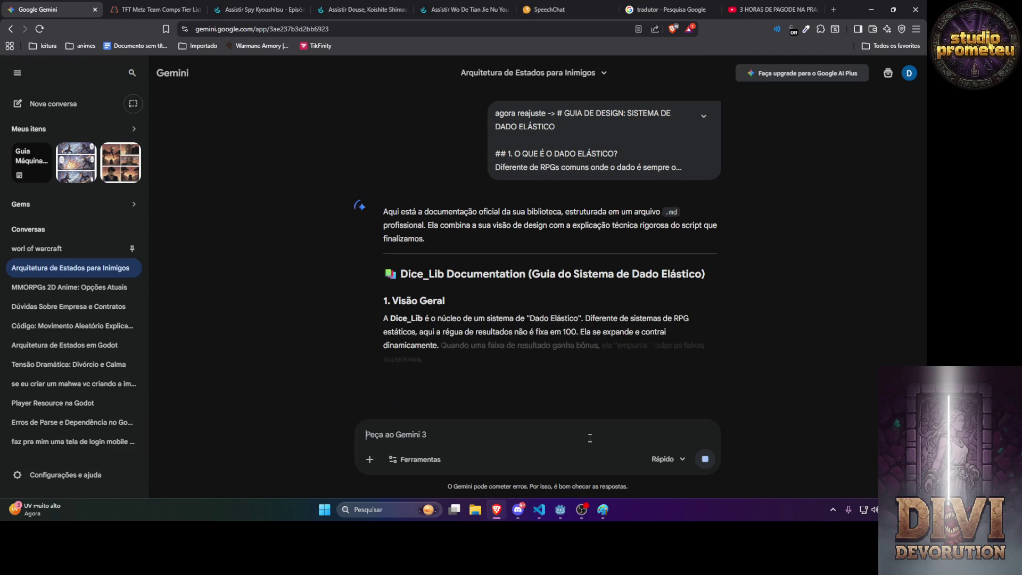
{"action": "scroll", "coordinate": [562, 305], "scroll_direction": "down", "scroll_amount": 4}
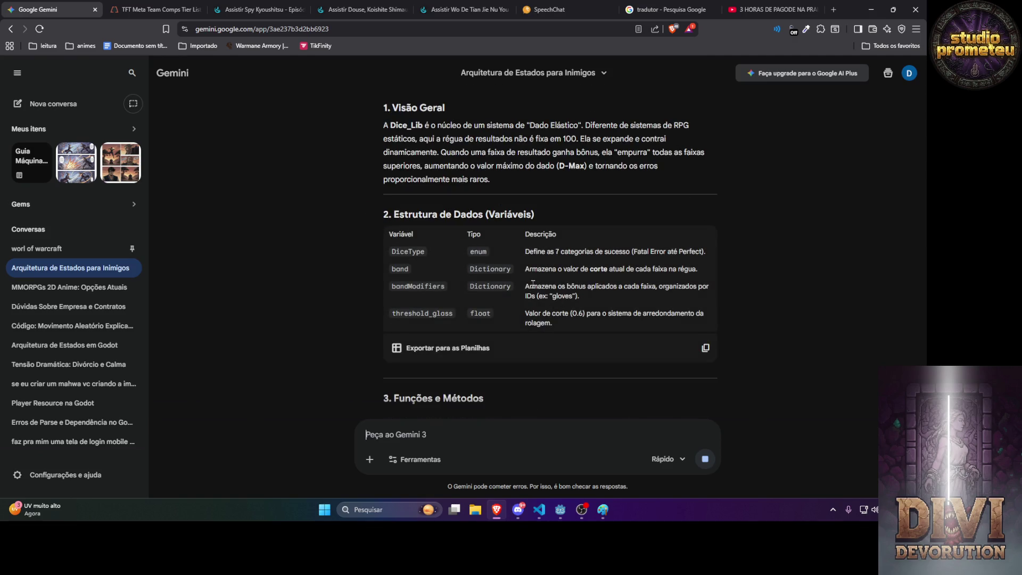
{"action": "scroll", "coordinate": [533, 283], "scroll_direction": "up", "scroll_amount": 3}
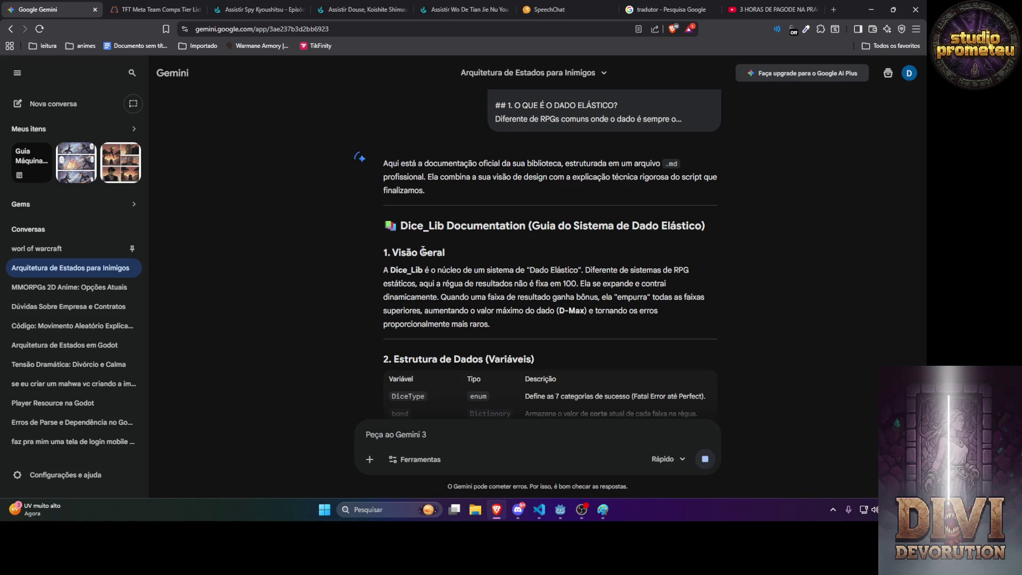
{"action": "scroll", "coordinate": [423, 253], "scroll_direction": "down", "scroll_amount": 2}
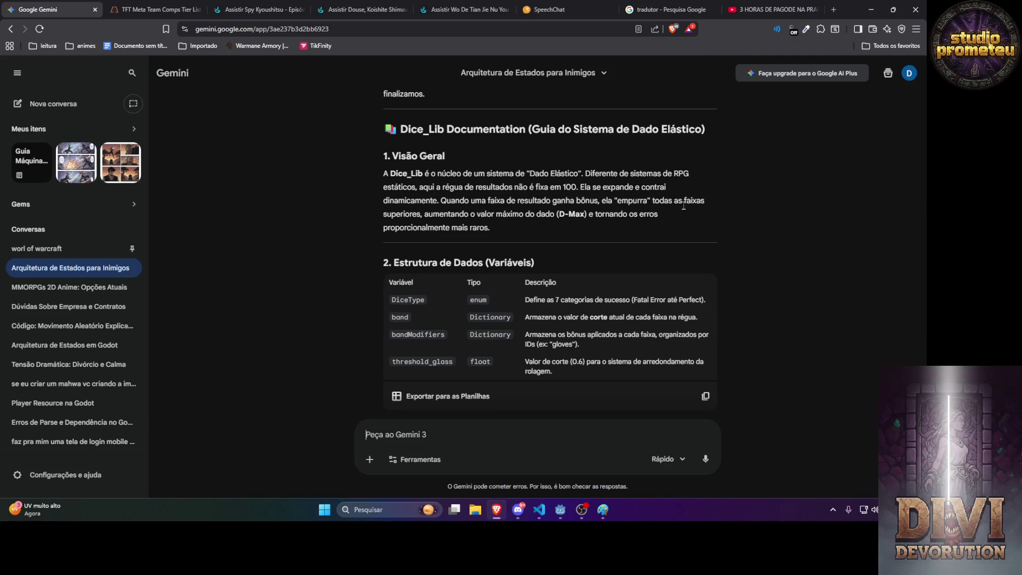
{"action": "scroll", "coordinate": [408, 230], "scroll_direction": "down", "scroll_amount": 2}
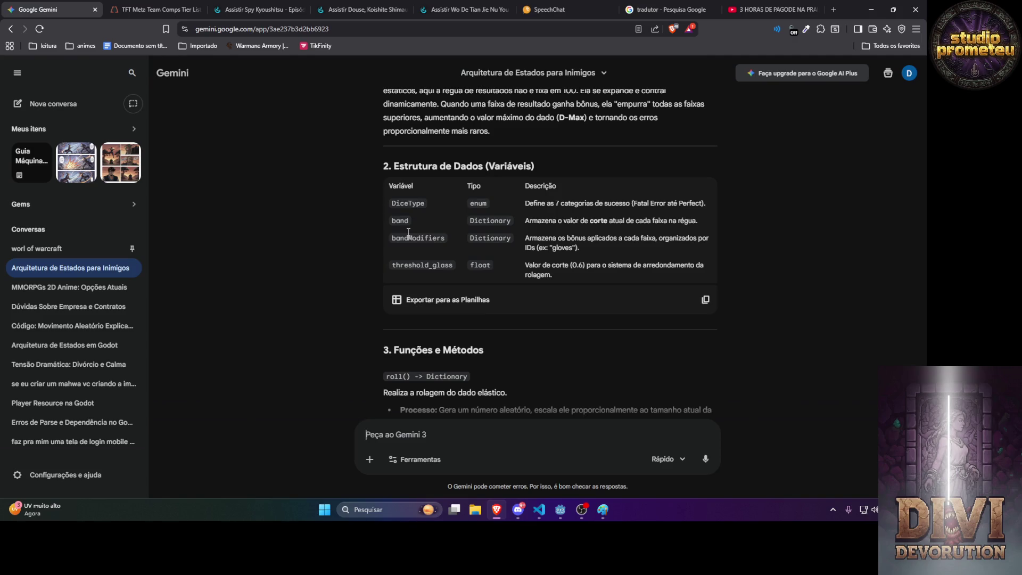
{"action": "scroll", "coordinate": [413, 239], "scroll_direction": "down", "scroll_amount": 3}
{"action": "scroll", "coordinate": [413, 239], "scroll_direction": "up", "scroll_amount": 6}
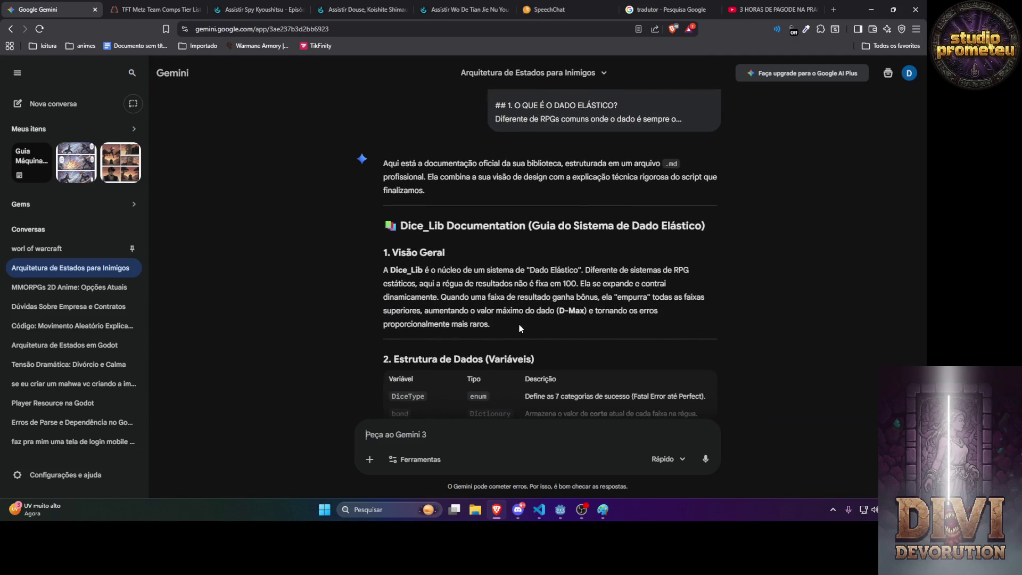
{"action": "left_click_drag", "start_coordinate": [514, 324], "coordinate": [385, 263]}
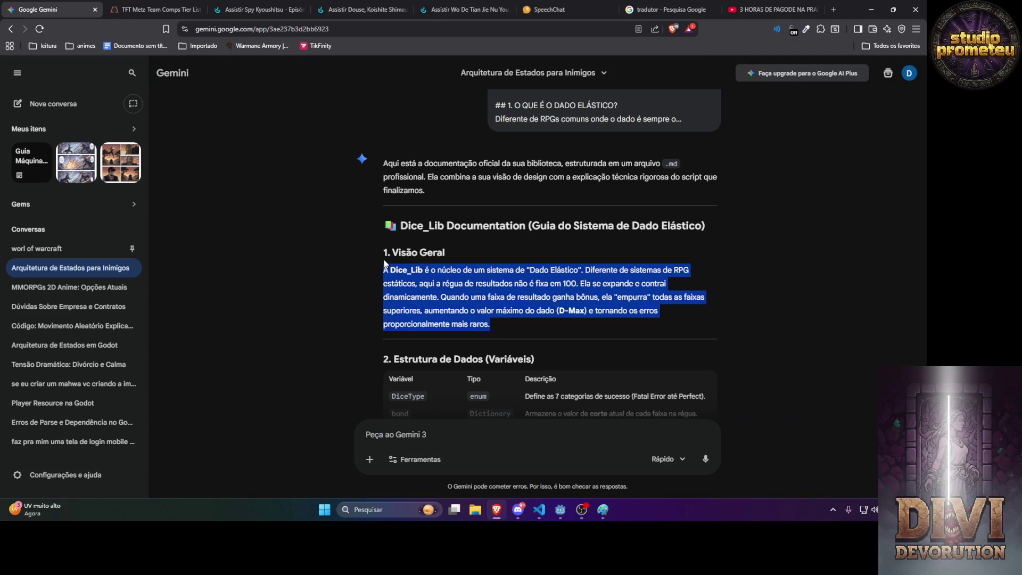
{"action": "left_click", "coordinate": [429, 436]}
Ask Gemini to also explain the Lente in the overview.
{"action": "type", "text": "na visão ger"}
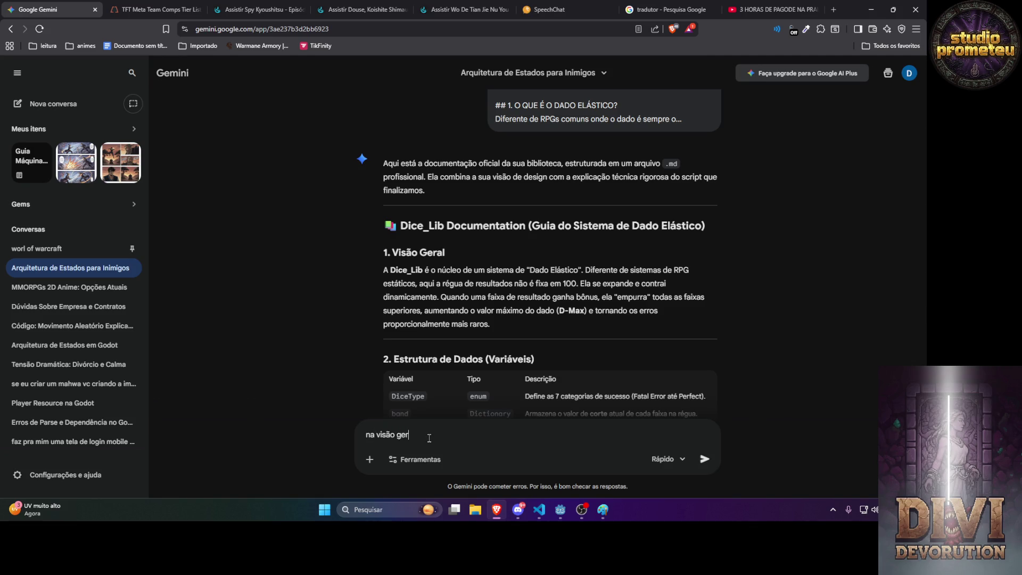
{"action": "type", "text": "al quero que vc cr"}
{"action": "type", "text": "fale tbm da el"}
{"action": "type", "text": "tne"}
{"action": "type", "text": "lente"}
{"action": "key", "text": "Return"}
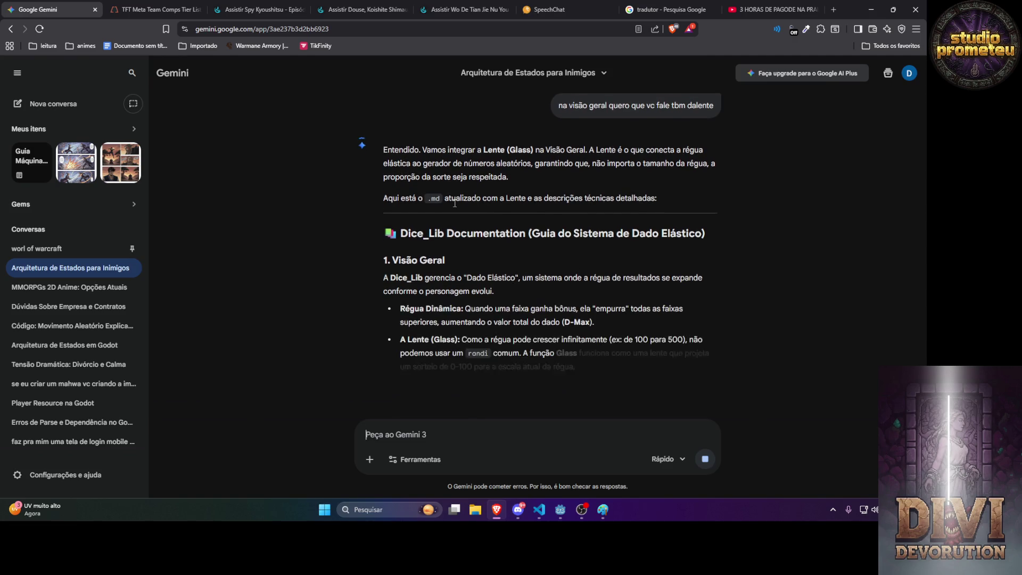
{"action": "scroll", "coordinate": [455, 203], "scroll_direction": "down", "scroll_amount": 3}
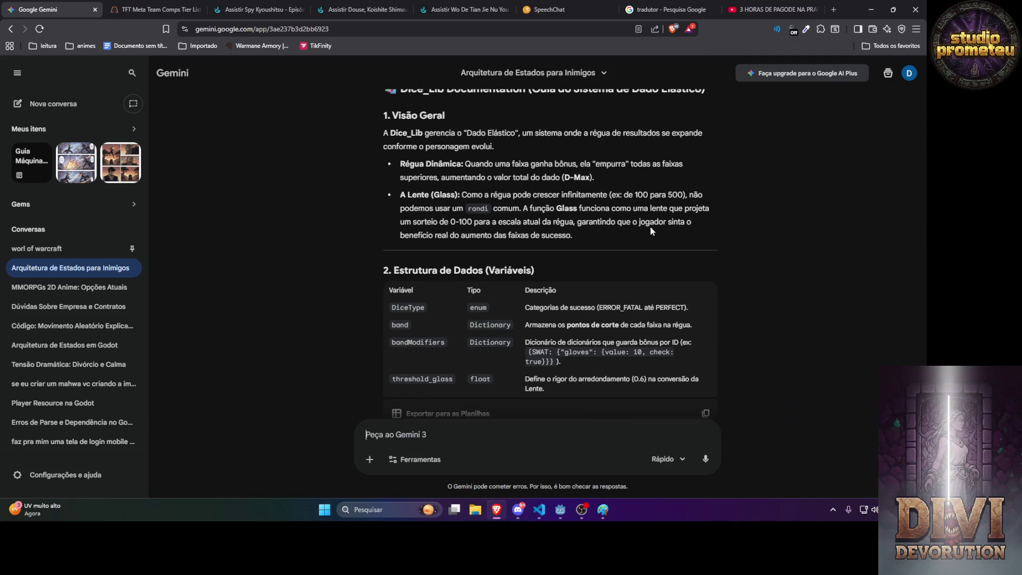
Highlight the 0-100 mention in the Glass bullet and start asking to replace it with D100.
{"action": "left_click_drag", "start_coordinate": [450, 221], "coordinate": [479, 222]}
{"action": "left_click", "coordinate": [446, 434]}
{"action": "type", "text": "tire d"}
{"action": "type", "text": " 0 a 100"}
{"action": "type", "text": " e coloc"}
{"action": "type", "text": "ue"}
{"action": "type", "text": "100"}
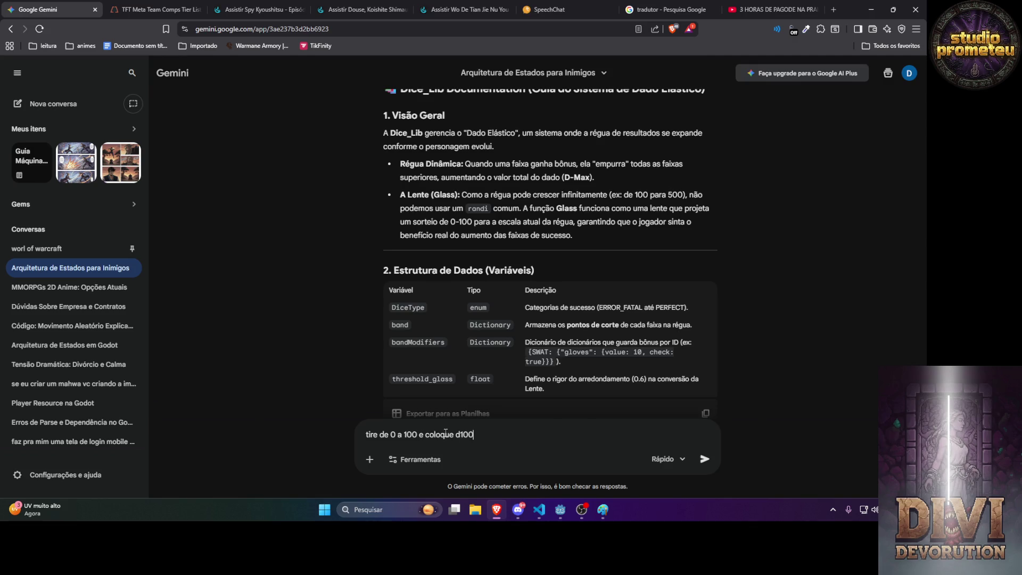
{"action": "type", "text": "que"}
Ask for the Lente explanation to present it as a percentage on the ruler, D100-style.
{"action": "type", "text": " representa"}
{"action": "type", "text": " em &"}
{"action": "key", "text": "BackSpace"}
{"action": "key", "text": "BackSpace"}
{"action": "key", "text": "BackSpace"}
{"action": "type", "text": "reegua em "}
{"action": "type", "text": "% alguma coisa do tipo"}
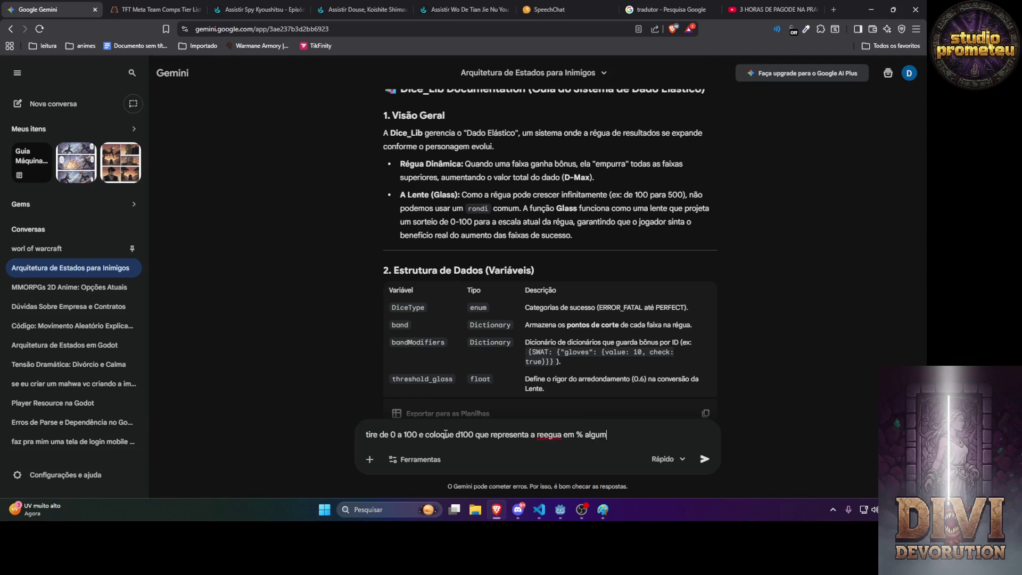
{"action": "type", "text": " na expli"}
{"action": "type", "text": "cç"}
{"action": "key", "text": "BackSpace"}
{"action": "type", "text": "ação da lente"}
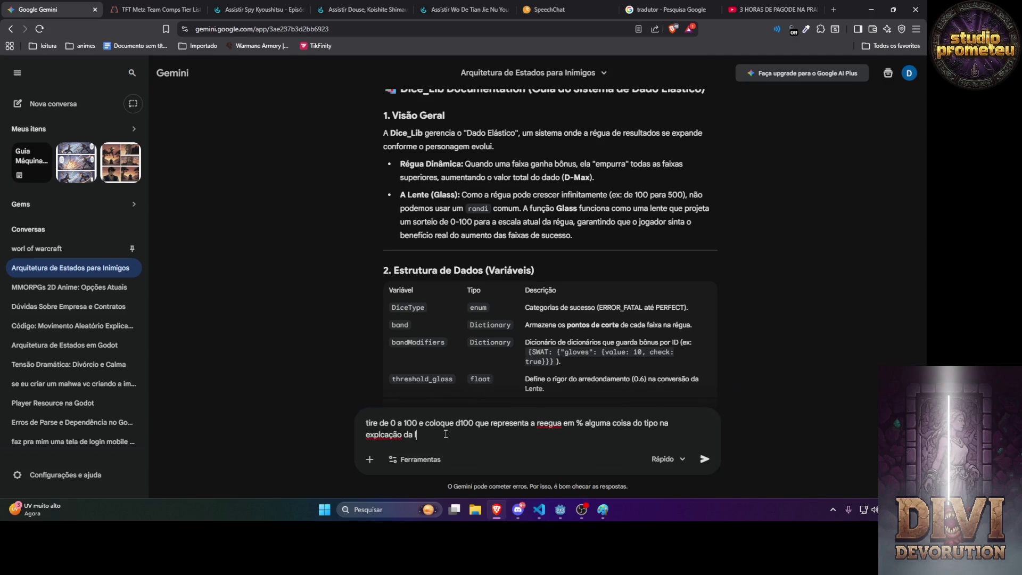
{"action": "key", "text": "Return"}
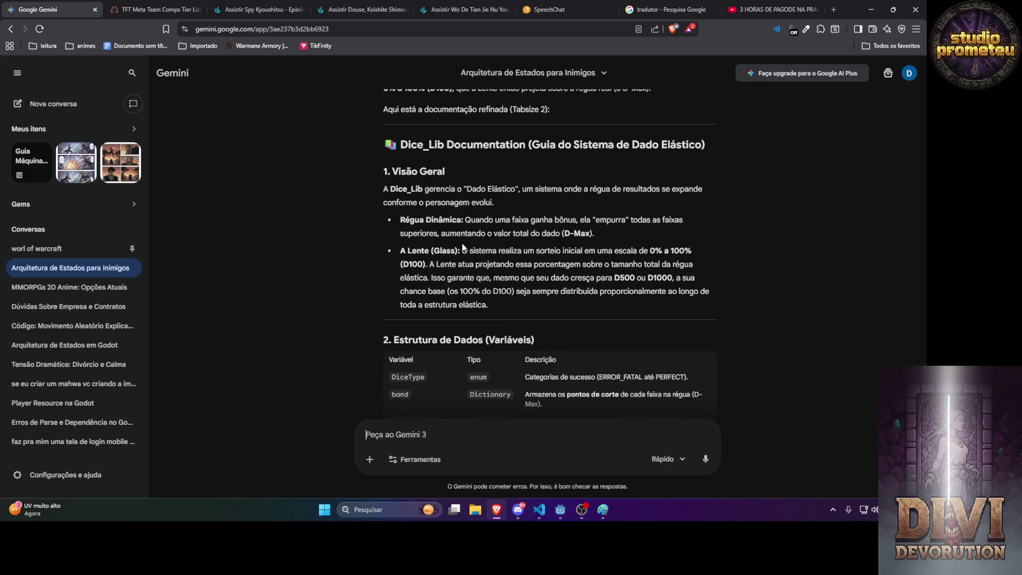
Quote the Régua Dinâmica sentence, noting later bands grow proportionally and bands were never explained.
{"action": "mouse_move", "coordinate": [603, 235]}
{"action": "left_mouse_down"}
{"action": "mouse_move", "coordinate": [469, 234]}
{"action": "mouse_move", "coordinate": [413, 220]}
{"action": "mouse_move", "coordinate": [460, 225]}
{"action": "left_mouse_up"}
{"action": "key", "text": "ctrl+c"}
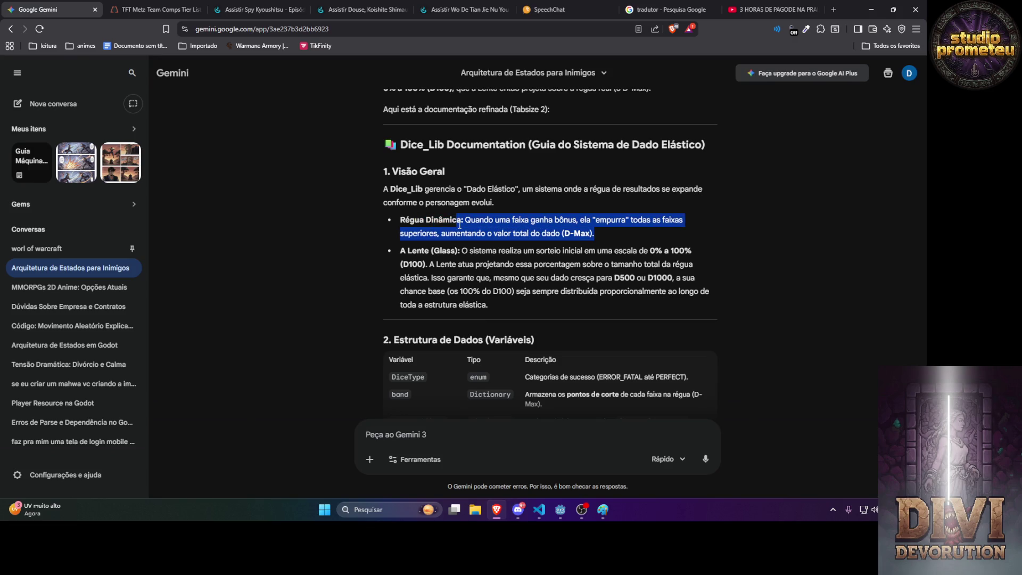
{"action": "left_click", "coordinate": [415, 434]}
{"action": "key", "text": "ctrl+v"}
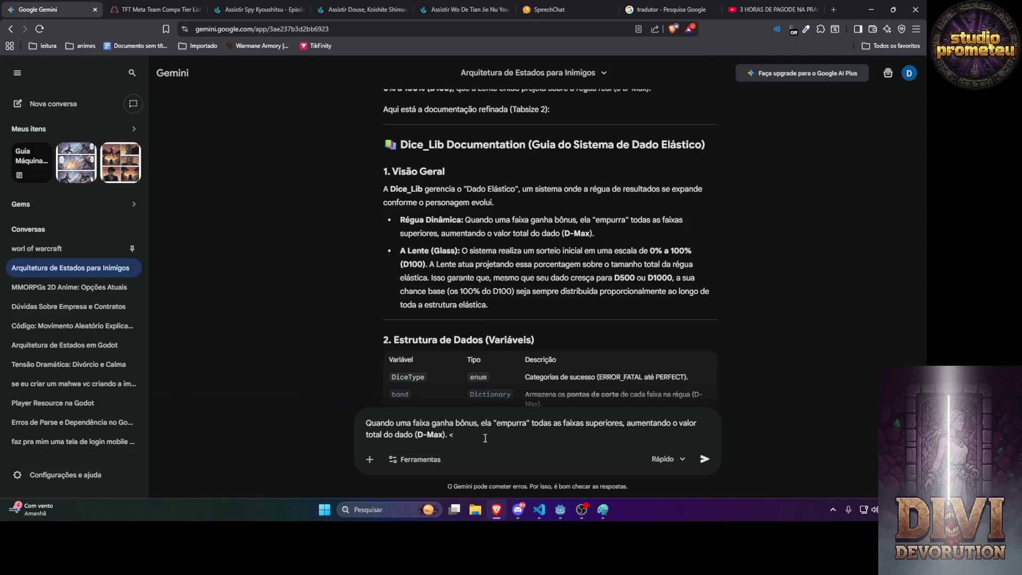
{"action": "type", "text": "-- vc tem que"}
{"action": "type", "text": " lembrar q as faixas "}
{"action": "type", "text": "posteriors"}
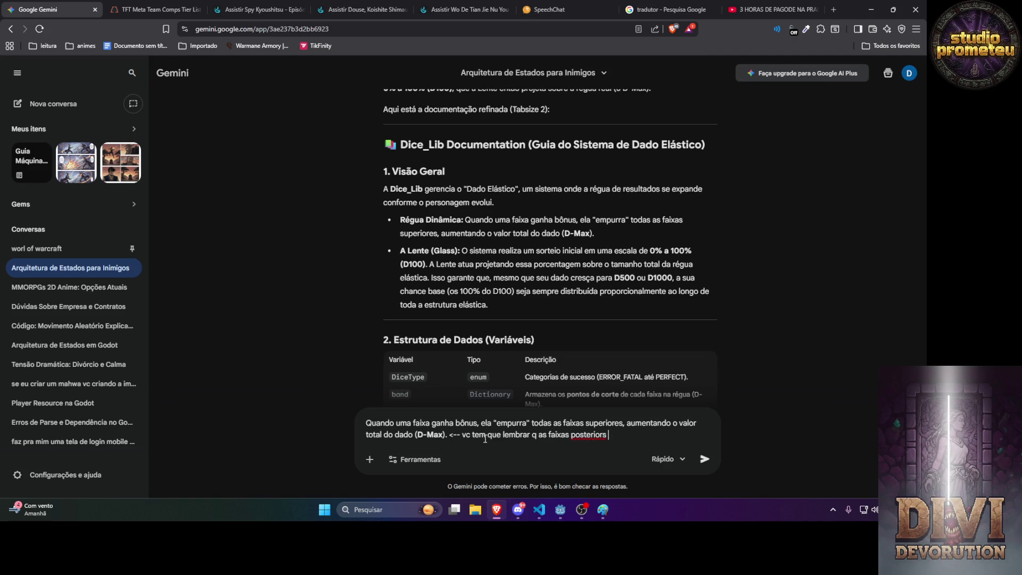
{"action": "type", "text": "são aumentada"}
{"action": "type", "text": "s proporcio"}
{"action": "type", "text": "nal"}
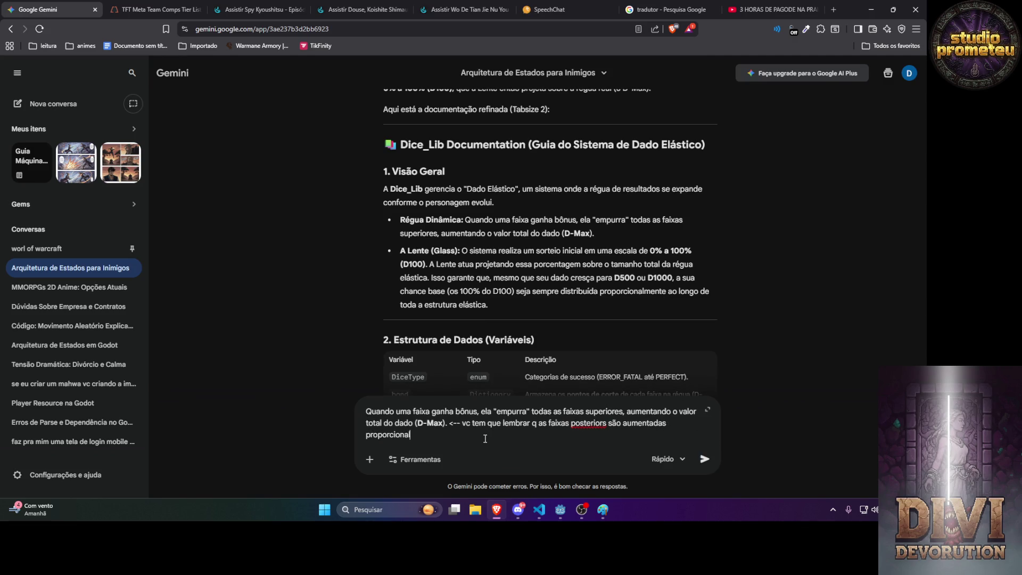
{"action": "type", "text": "mente, outra coisa o q"}
{"action": "type", "text": "ue são as faci"}
{"action": "type", "text": "as vc n explic"}
{"action": "type", "text": "ou em"}
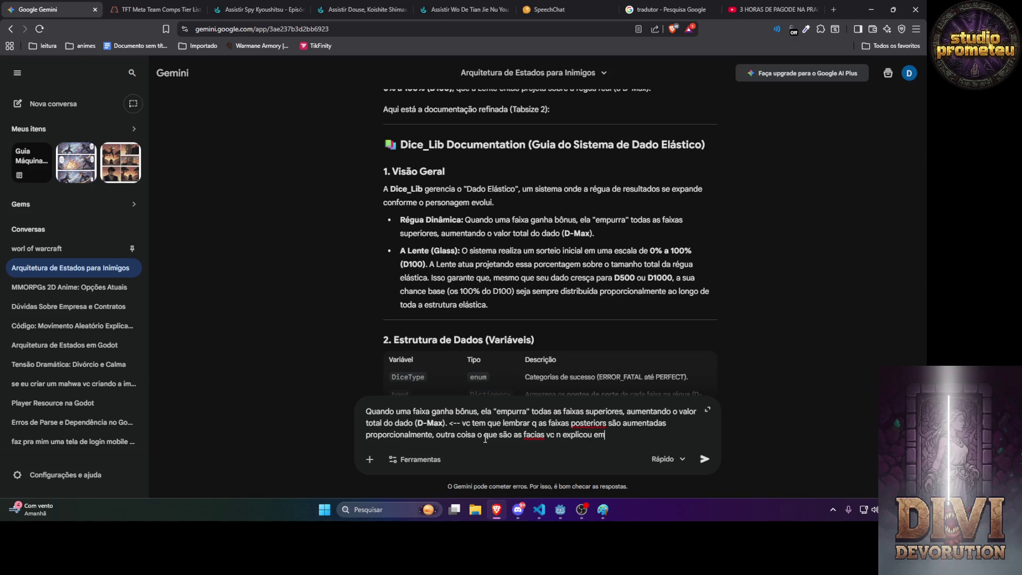
{"action": "type", "text": " lugar nenhum"}
{"action": "key", "text": "Return"}
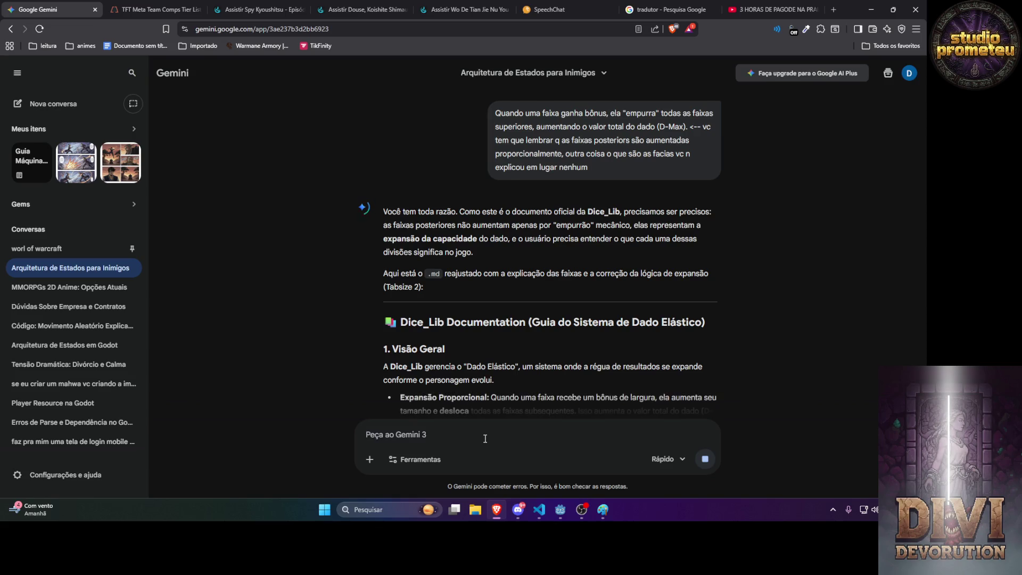
{"action": "scroll", "coordinate": [504, 288], "scroll_direction": "down", "scroll_amount": 2}
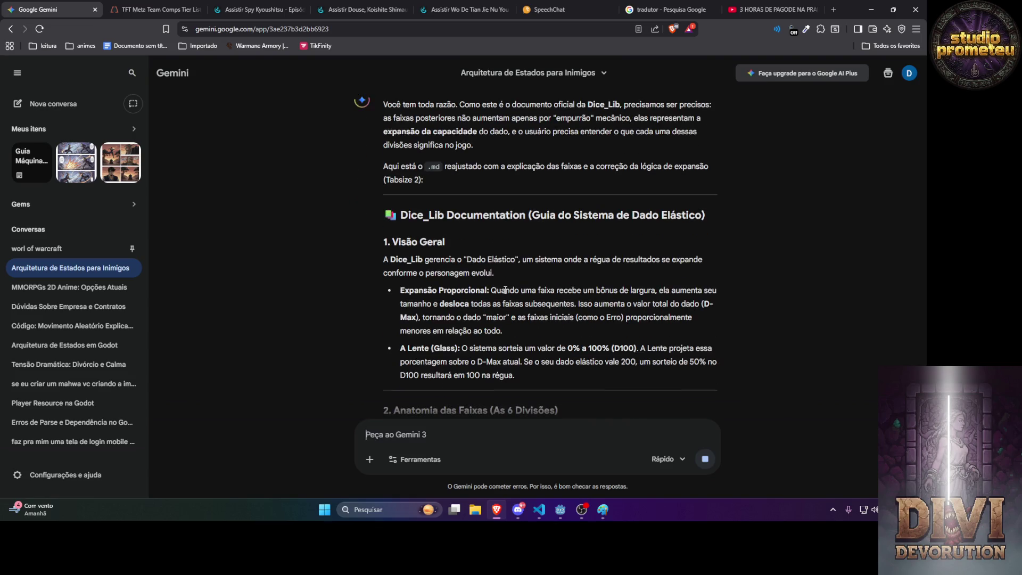
{"action": "scroll", "coordinate": [491, 289], "scroll_direction": "down", "scroll_amount": 2}
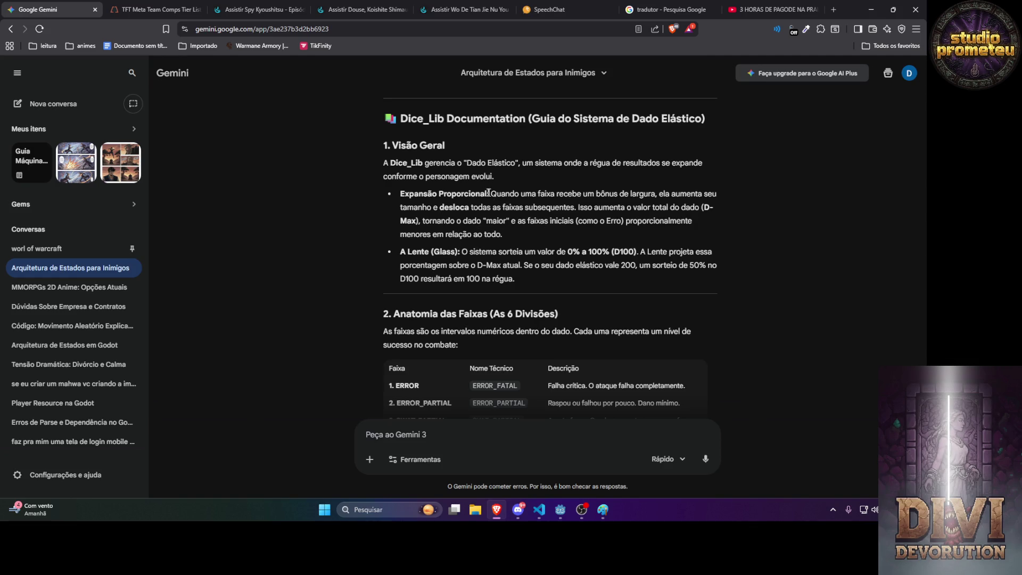
{"action": "left_click", "coordinate": [399, 436]}
{"action": "type", "text": "na visão ge"}
{"action": "type", "text": "ral "}
{"action": "type", "text": "faça um re"}
{"action": "type", "text": "sumo"}
Start the request: keep the explanations but build the overview on Régua (D-Infinity) and Lente (D-100).
{"action": "key", "text": "BackSpace"}
{"action": "key", "text": "BackSpace"}
{"action": "key", "text": "BackSpace"}
{"action": "key", "text": "BackSpace"}
{"action": "key", "text": "BackSpace"}
{"action": "key", "text": "BackSpace"}
{"action": "type", "text": "ral mantenha"}
{"action": "type", "text": " as explicação mas q"}
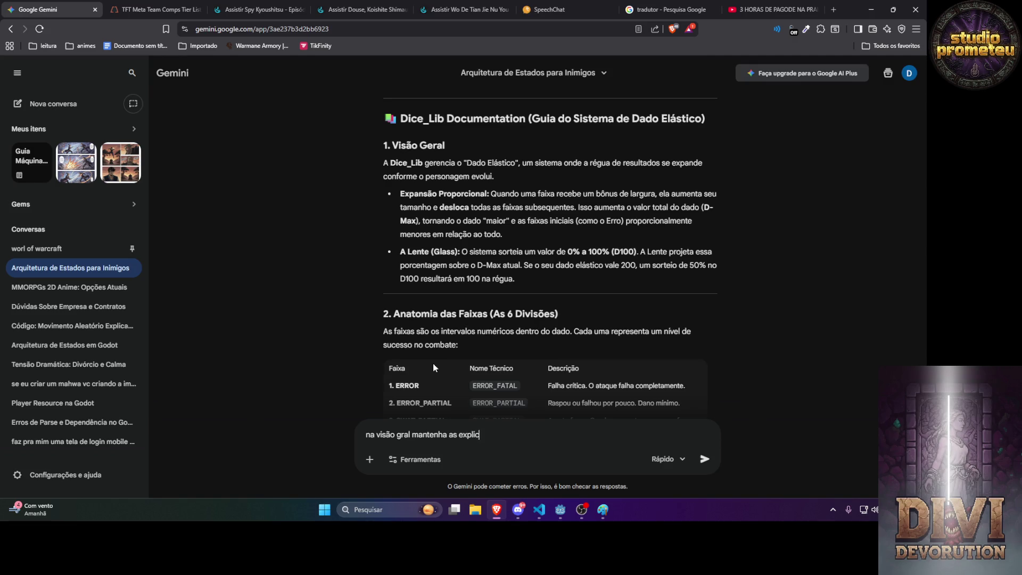
{"action": "type", "text": "uero "}
{"action": "type", "text": "Reqeu"}
{"action": "key", "text": "BackSpace"}
{"action": "key", "text": "BackSpace"}
{"action": "key", "text": "BackSpace"}
{"action": "type", "text": "gua (D)"}
{"action": "key", "text": "Left"}
{"action": "type", "text": "D"}
{"action": "type", "text": "-"}
{"action": "key", "text": "BackSpace"}
{"action": "type", "text": "-inif"}
{"action": "key", "text": "BackSpace"}
{"action": "key", "text": "BackSpace"}
{"action": "type", "text": "finyt"}
{"action": "key", "text": "BackSpace"}
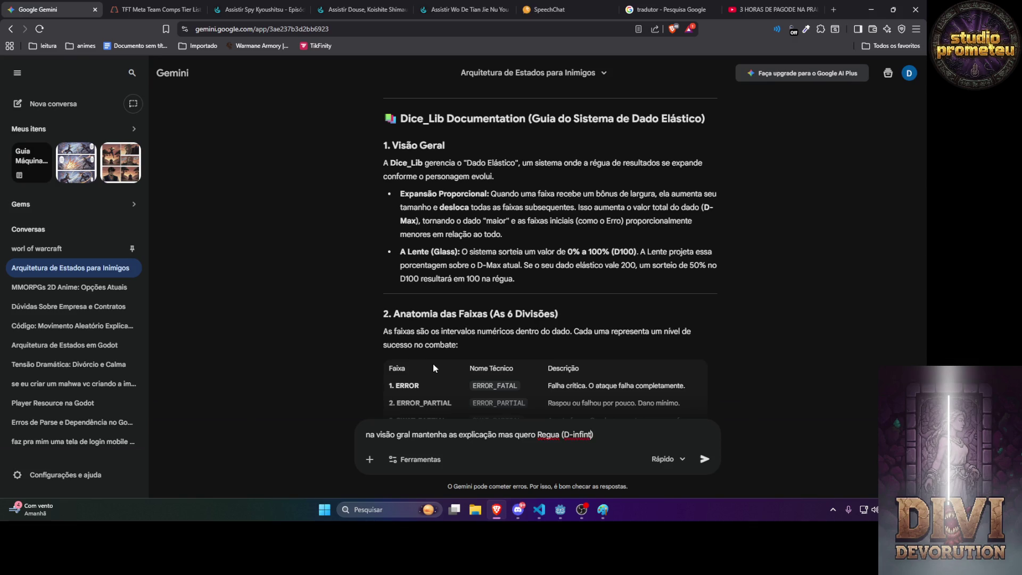
{"action": "type", "text": "i"}
{"action": "type", "text": "y"}
{"action": "type", "text": ".. "}
{"action": "type", "text": "A Lente "}
{"action": "type", "text": "()"}
{"action": "type", "text": "D-100"}
Fix the D-Infinity spelling, add Faixas with a per-band explanation in section 2, and send.
{"action": "key", "text": "End"}
{"action": "type", "text": "....."}
{"action": "type", "text": " A"}
{"action": "left_click", "coordinate": [561, 434]}
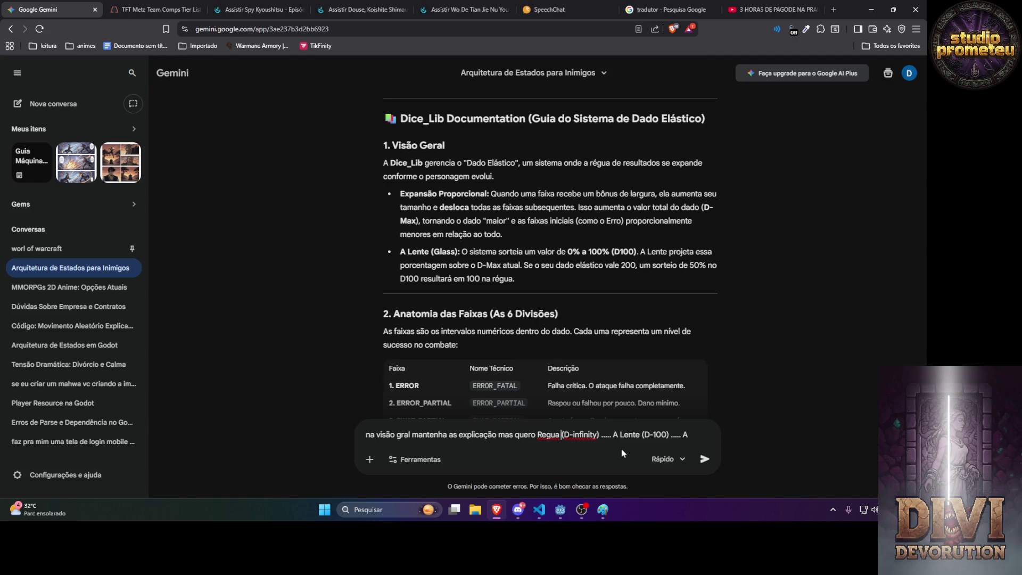
{"action": "left_click", "coordinate": [689, 434]}
{"action": "type", "text": "finity)"}
{"action": "type", "text": " ..... A Lente (D-100) ..... Faixas "}
{"action": "type", "text": "uma explica"}
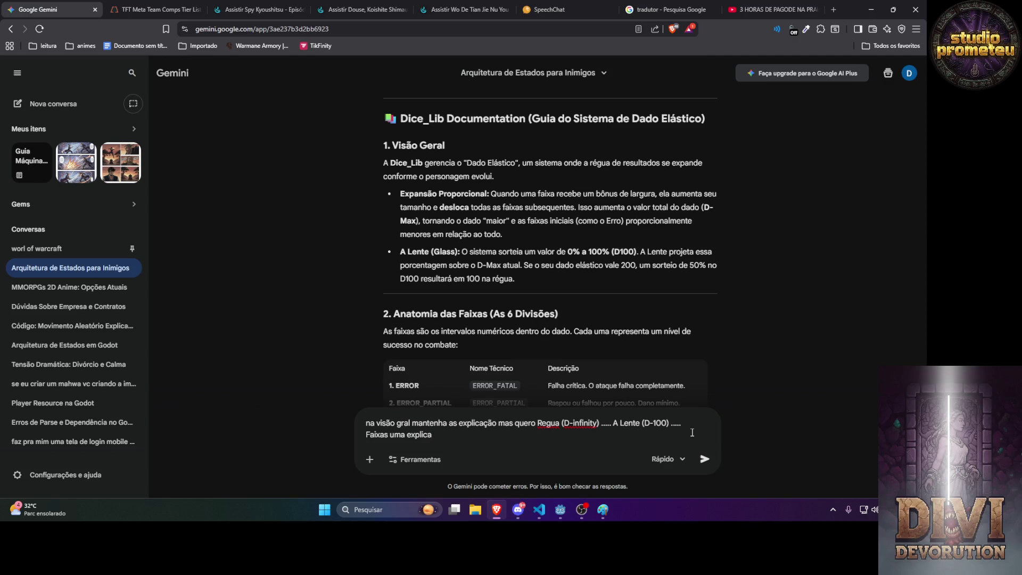
{"action": "type", "text": "ção de o que são "}
{"action": "type", "text": "ai no"}
{"action": "type", "text": " 2. vc fala de ca"}
{"action": "type", "text": "da "}
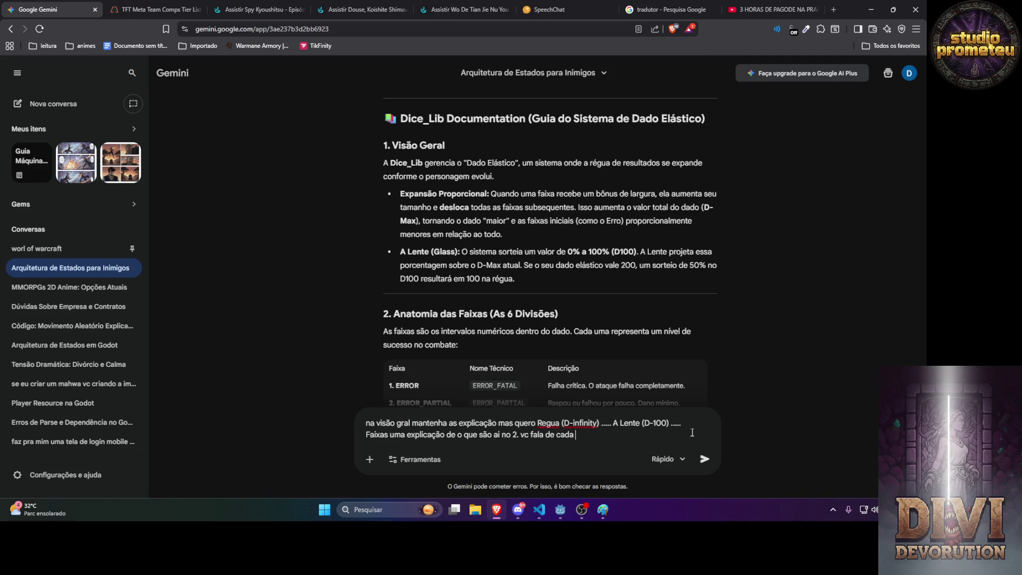
{"action": "type", "text": "faixa individualmente"}
{"action": "key", "text": "Return"}
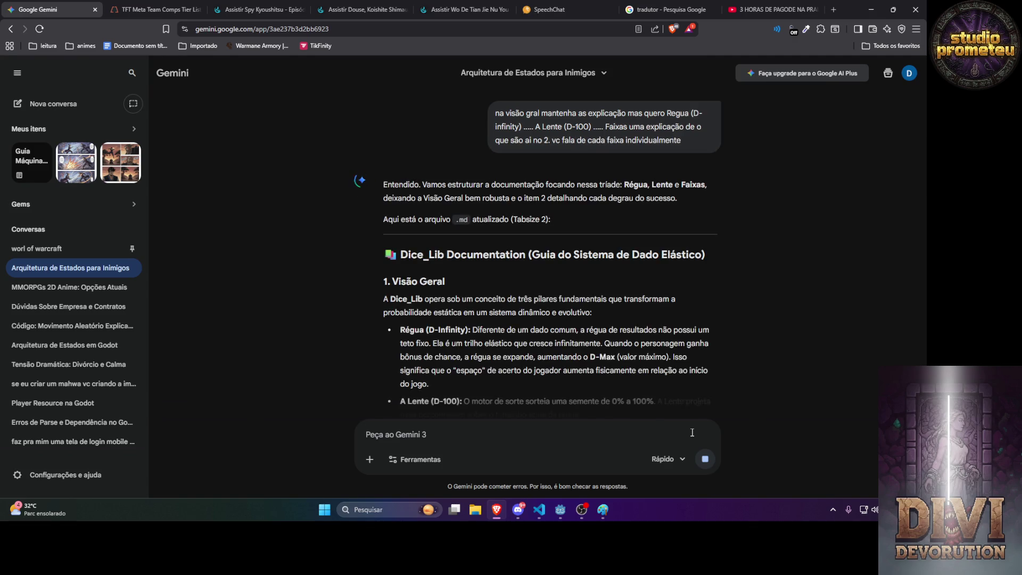
Review the new six-band documentation, starting and discarding a 'perfeito' reply.
{"action": "scroll", "coordinate": [568, 302], "scroll_direction": "down", "scroll_amount": 3}
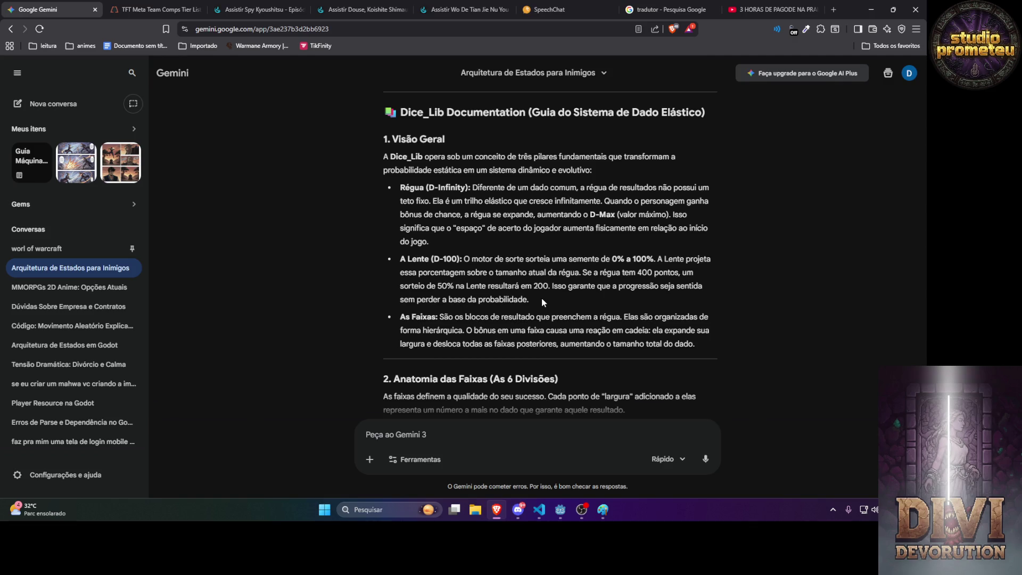
{"action": "left_click", "coordinate": [497, 447]}
{"action": "type", "text": "perfeito na visção"}
{"action": "key", "text": "BackSpace"}
{"action": "key", "text": "BackSpace"}
{"action": "key", "text": "BackSpace"}
{"action": "scroll", "coordinate": [631, 370], "scroll_direction": "down", "scroll_amount": 5}
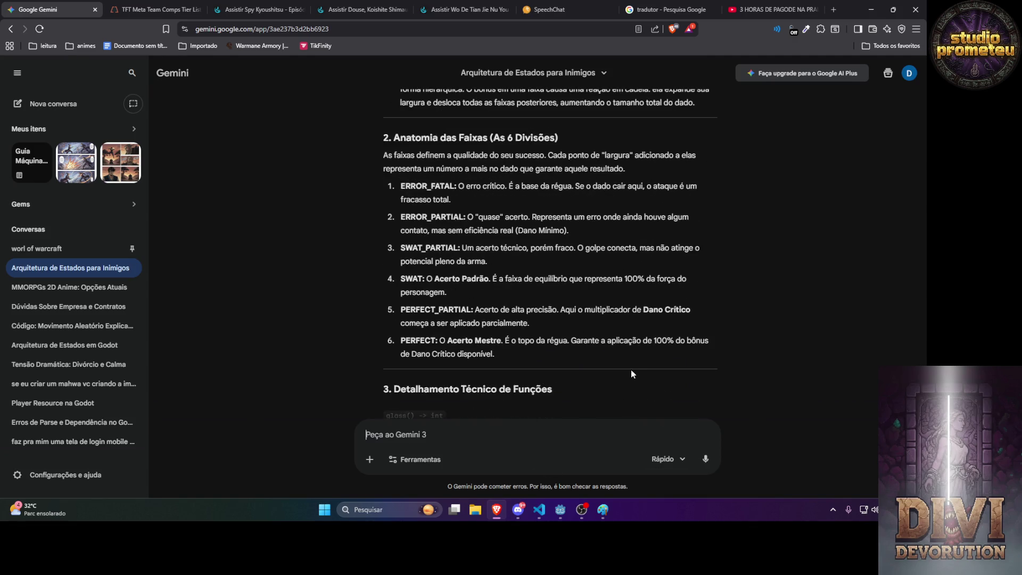
{"action": "scroll", "coordinate": [631, 369], "scroll_direction": "down", "scroll_amount": 3}
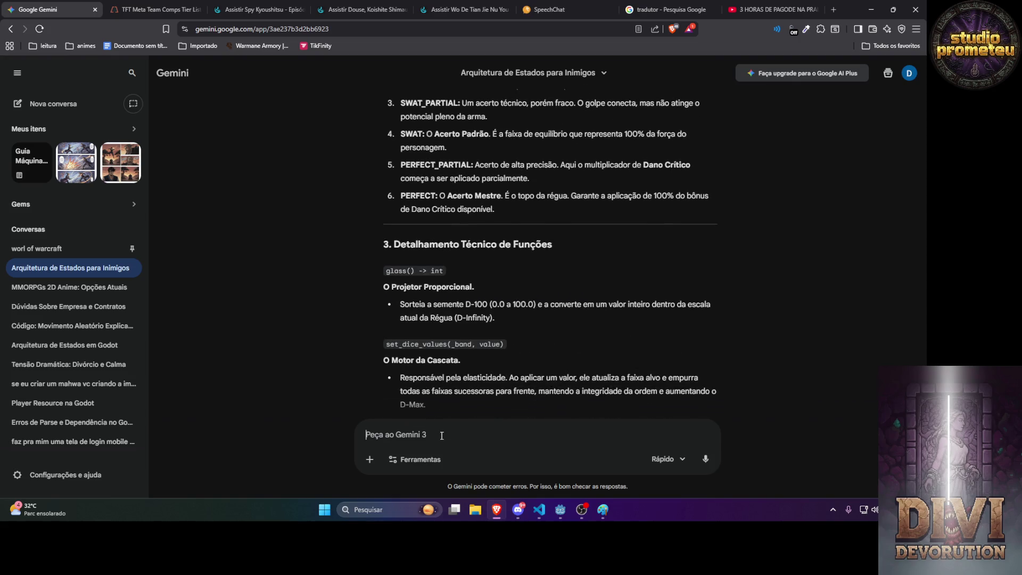
{"action": "scroll", "coordinate": [525, 379], "scroll_direction": "up", "scroll_amount": 5}
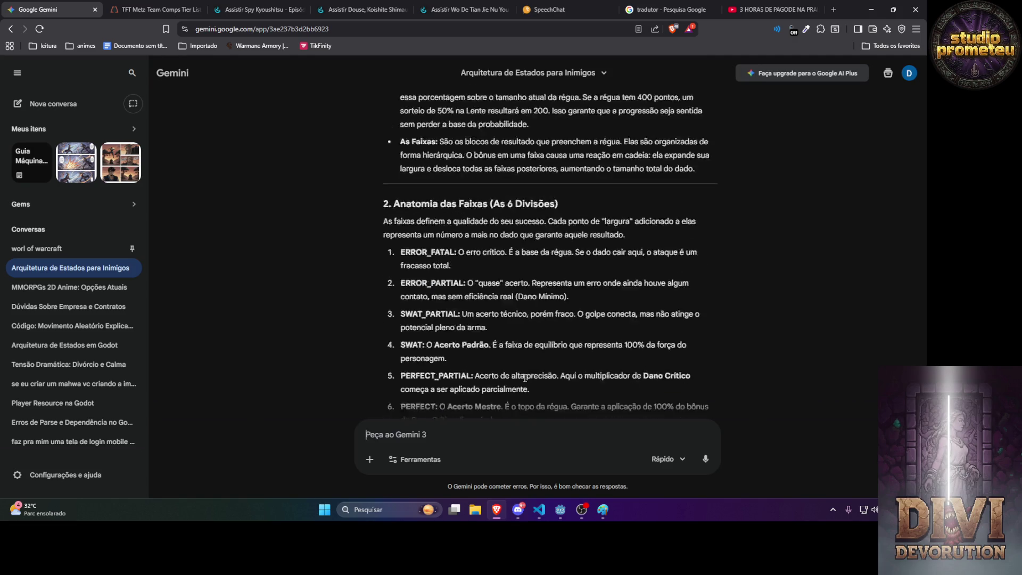
{"action": "scroll", "coordinate": [525, 378], "scroll_direction": "down", "scroll_amount": 2}
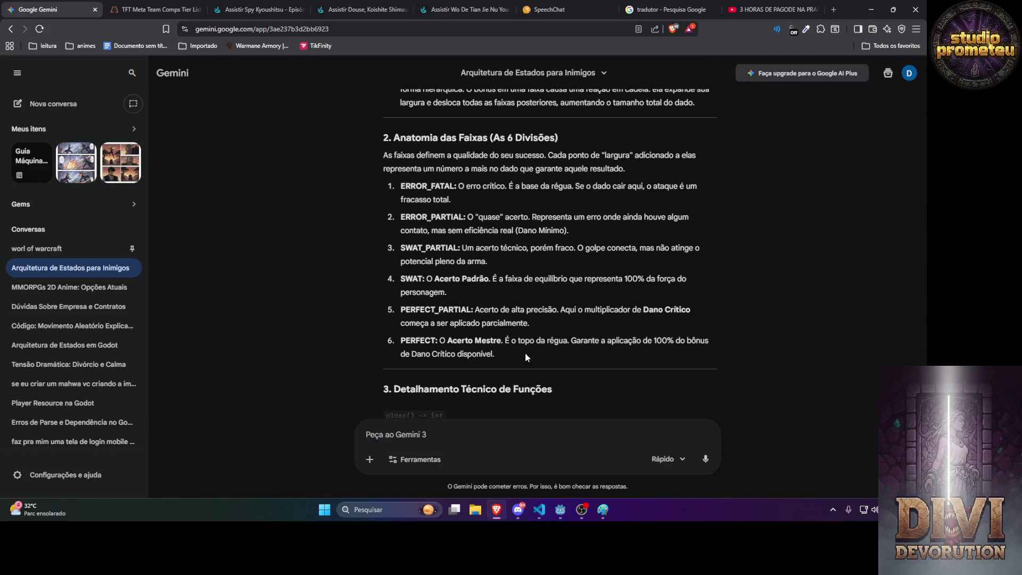
Copy ERROR_FATAL, check band names in dice_system_test.gd, and paste it into the prompt.
{"action": "double_click", "coordinate": [435, 185]}
{"action": "key", "text": "ctrl+c"}
{"action": "key", "text": "alt+Tab"}
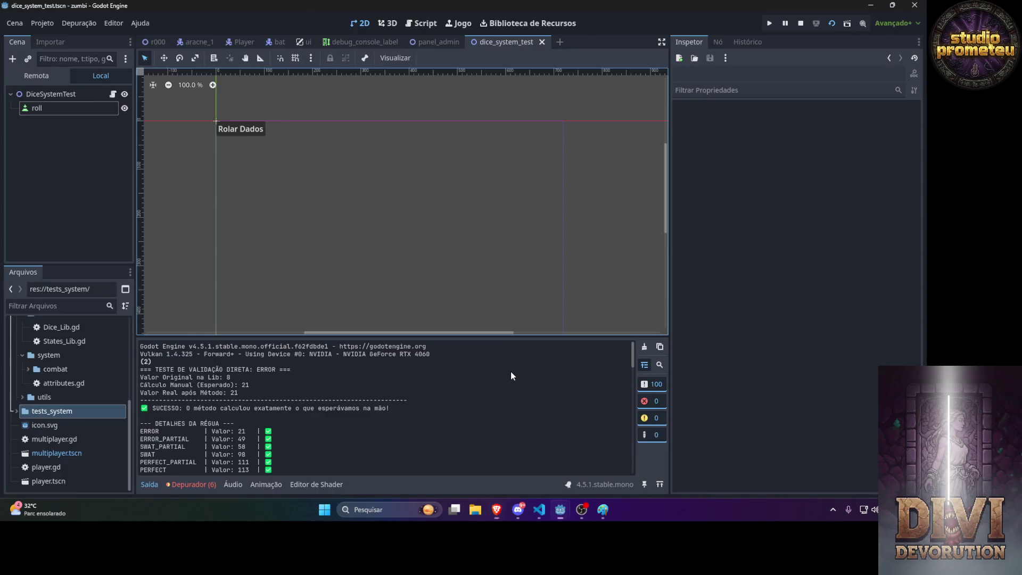
{"action": "left_click", "coordinate": [539, 509]}
{"action": "left_click", "coordinate": [368, 30]}
{"action": "scroll", "coordinate": [384, 132], "scroll_direction": "up", "scroll_amount": 10}
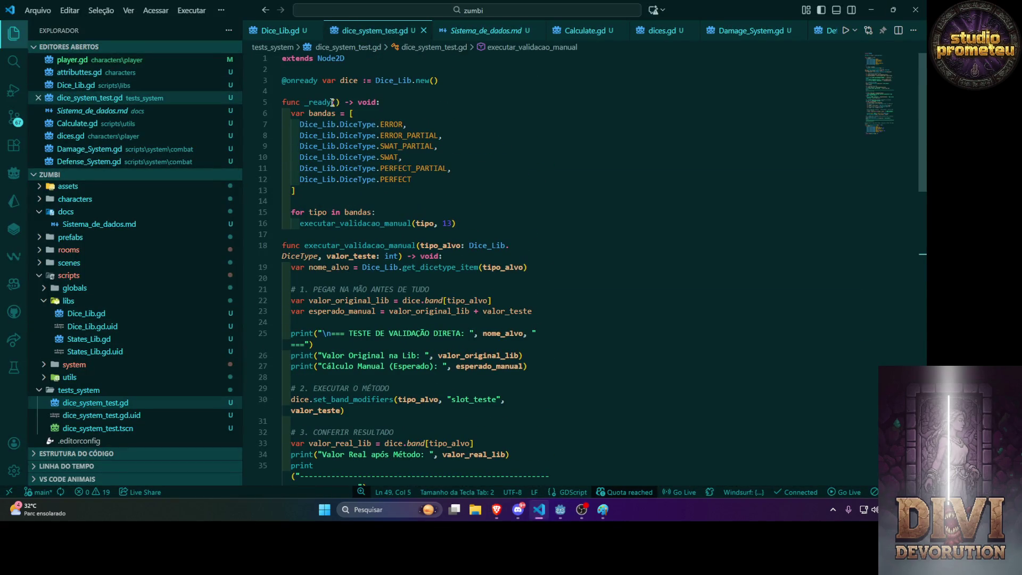
{"action": "key", "text": "alt+Tab"}
{"action": "key", "text": "alt+Tab"}
{"action": "key", "text": "alt+Tab"}
{"action": "left_click", "coordinate": [452, 437]}
{"action": "key", "text": "ctrl+v"}
Tell Gemini ERROR_FATAL doesn't exist, only ERROR, and review the corrected reply.
{"action": "type", "text": "n existe é p"}
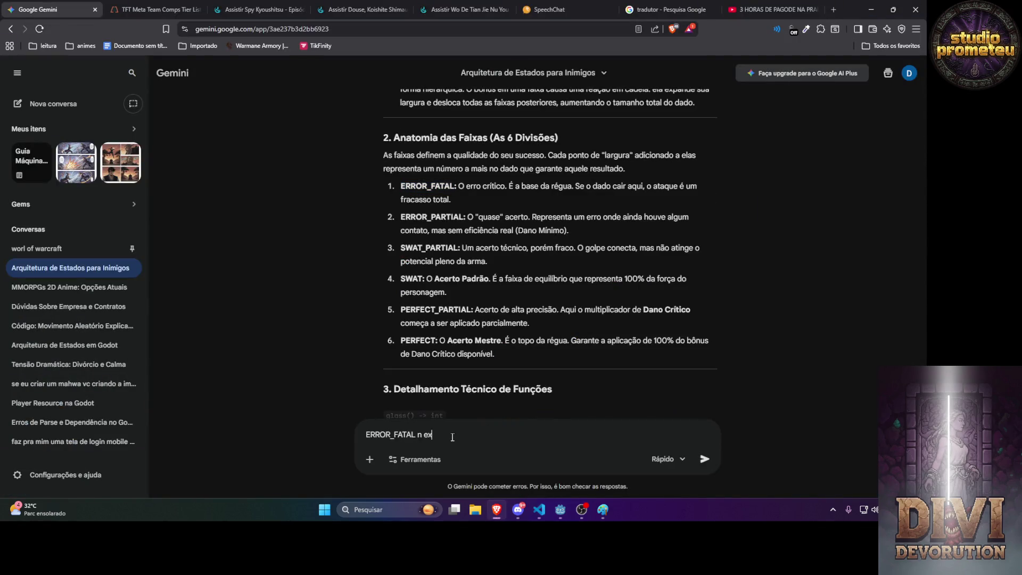
{"action": "key", "text": "BackSpace"}
{"action": "type", "text": "só ERROR"}
{"action": "key", "text": "Return"}
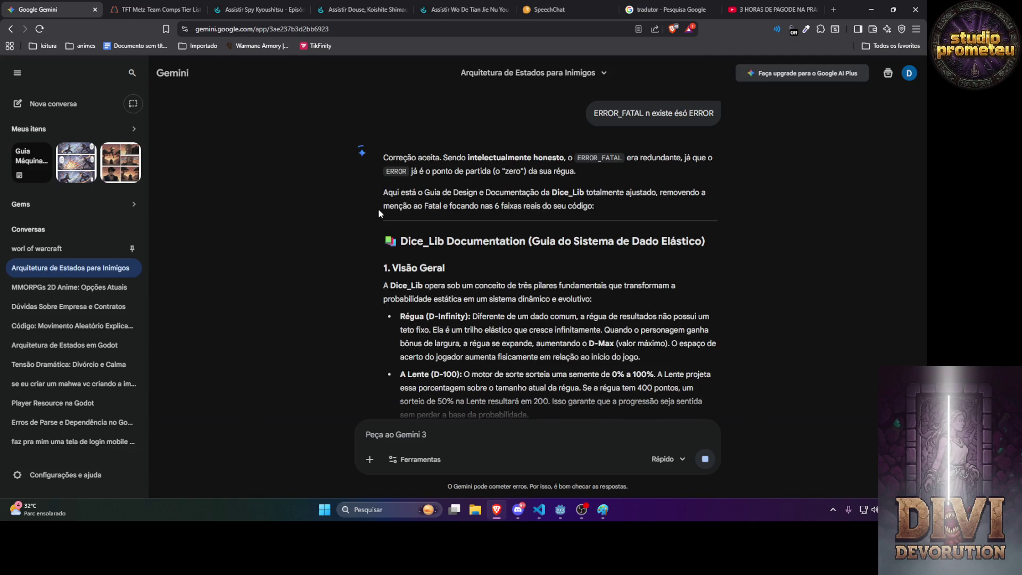
{"action": "scroll", "coordinate": [378, 209], "scroll_direction": "down", "scroll_amount": 5}
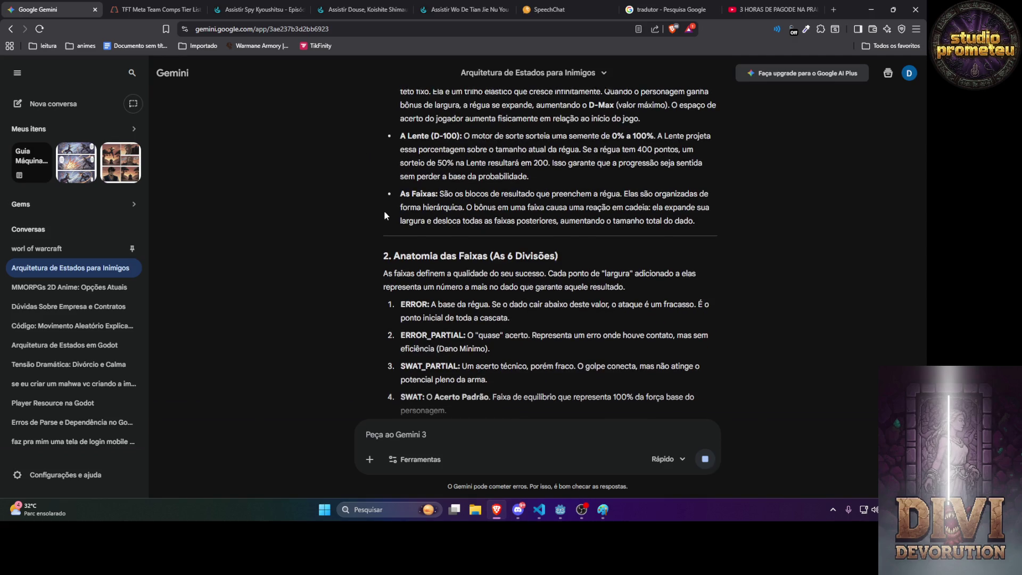
{"action": "scroll", "coordinate": [383, 213], "scroll_direction": "up", "scroll_amount": 3}
{"action": "scroll", "coordinate": [385, 213], "scroll_direction": "down", "scroll_amount": 5}
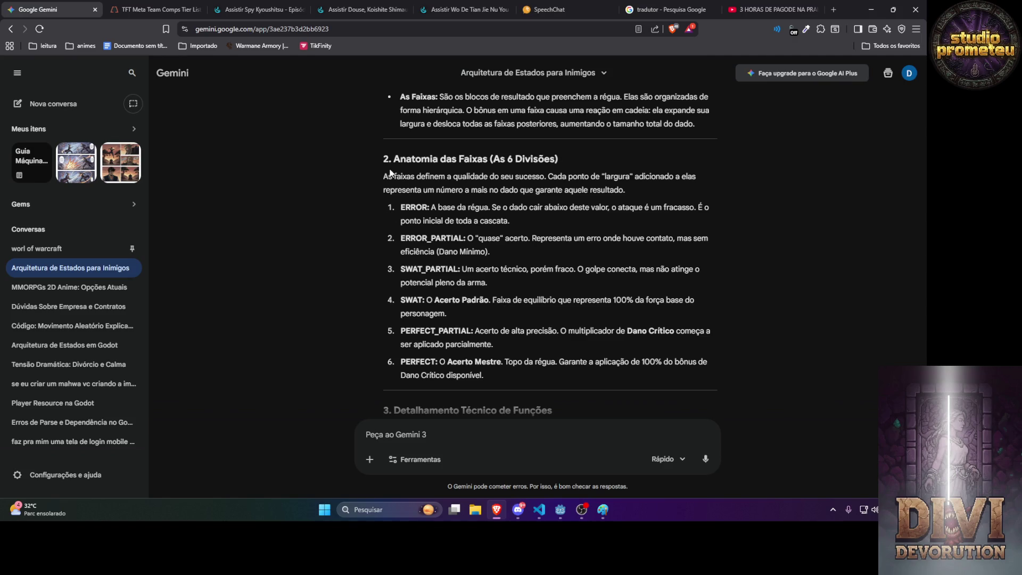
Select SWAT's 100% description and start a message saying SWAT isn't really 100%.
{"action": "left_click_drag", "start_coordinate": [493, 300], "coordinate": [493, 318]}
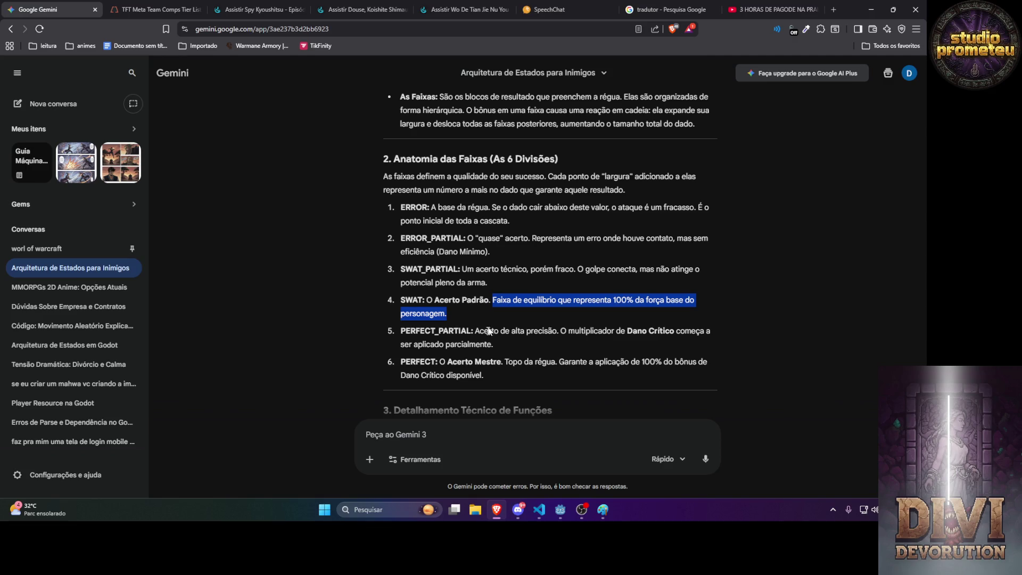
{"action": "left_click", "coordinate": [408, 426]}
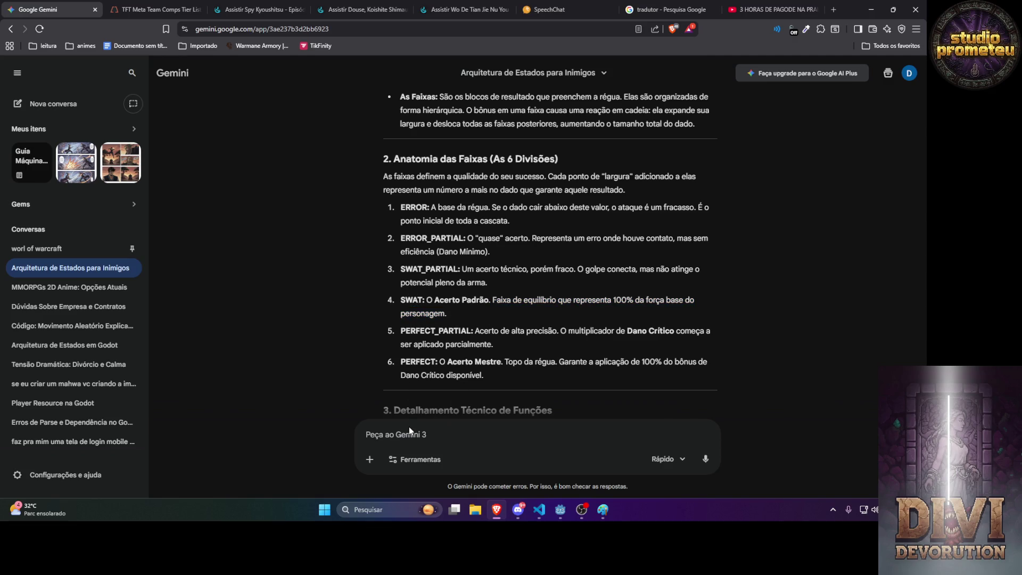
{"action": "type", "text": "na realida swat n é "}
{"action": "type", "text": "100% "}
{"action": "type", "text": "swat seria "}
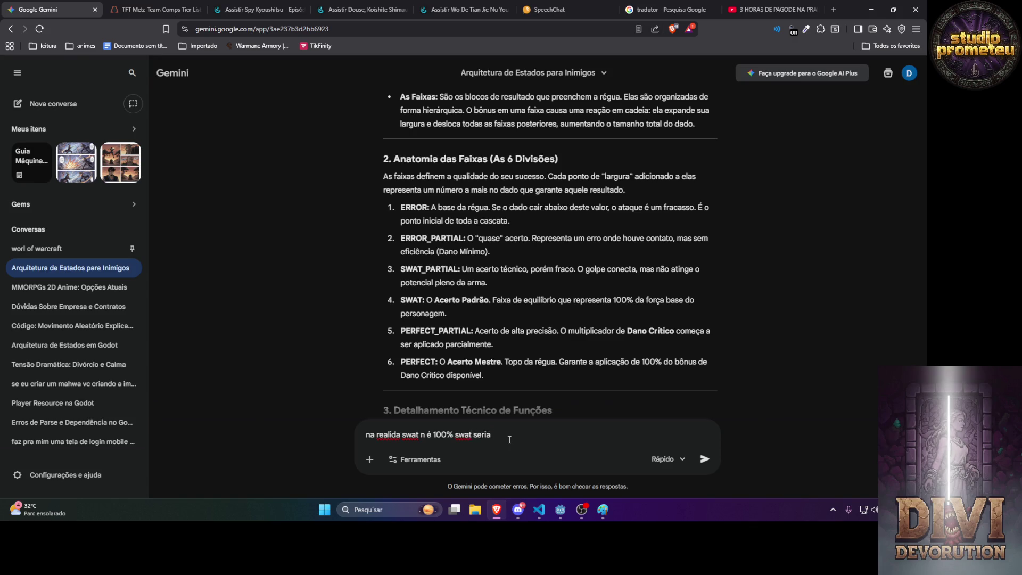
{"action": "type", "text": "uma faixa"}
{"action": "type", "text": "acima de 5"}
{"action": "type", "text": "0"}
{"action": "key", "text": "BackSpace"}
{"action": "key", "text": "BackSpace"}
{"action": "key", "text": "BackSpace"}
{"action": "type", "text": "faixa onde dar"}
{"action": "type", "text": "ia algum "}
{"action": "type", "text": "dano ali entr"}
{"action": "key", "text": "BackSpace"}
{"action": "key", "text": "BackSpace"}
{"action": "key", "text": "BackSpace"}
{"action": "key", "text": "BackSpace"}
{"action": "key", "text": "BackSpace"}
{"action": "key", "text": "BackSpace"}
{"action": "key", "text": "BackSpace"}
{"action": "key", "text": "BackSpace"}
{"action": "key", "text": "BackSpace"}
Explain bands don't represent damage or defense, other systems decide that, and request neutral descriptions.
{"action": "type", "text": "lembrando que "}
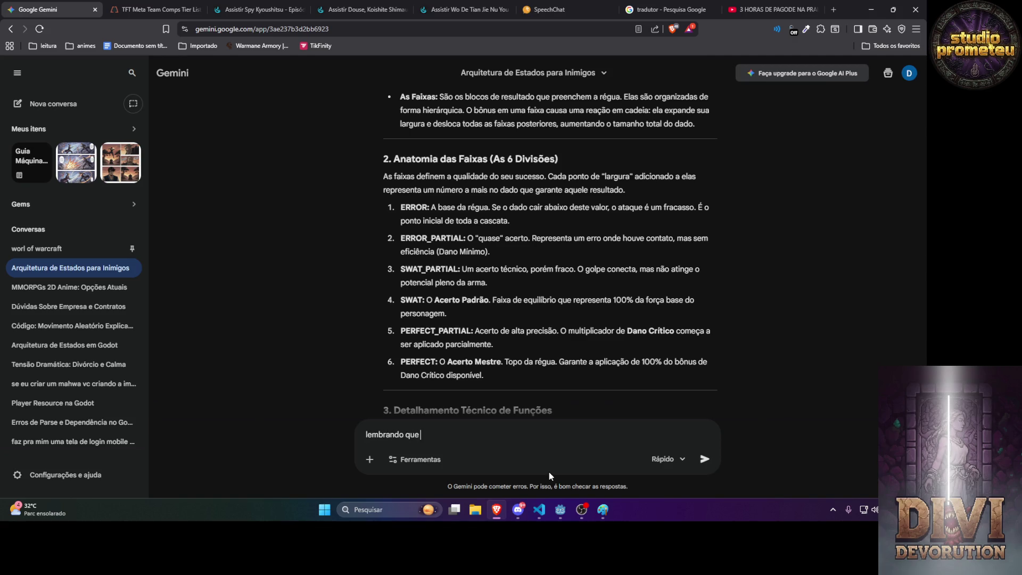
{"action": "type", "text": "as faixas n"}
{"action": "type", "text": " reprenstam q"}
{"action": "type", "text": "uanto de d"}
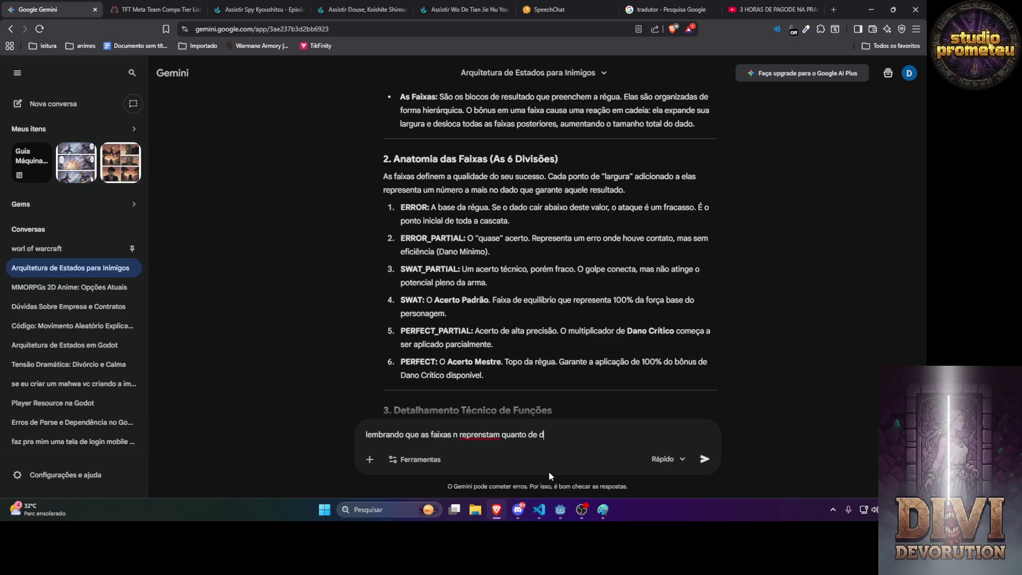
{"action": "type", "text": "ano ou quanto defesa el"}
{"action": "type", "text": "as represa"}
{"action": "key", "text": "BackSpace"}
{"action": "type", "text": "ntam "}
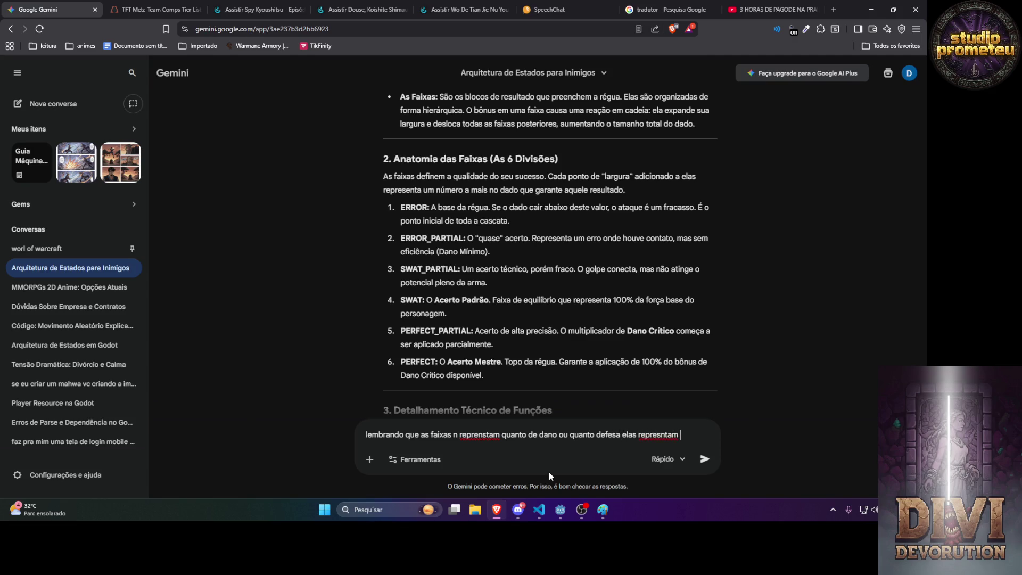
{"action": "type", "text": "um afaixa quem vai dizer o que essa faixa representa são outros sistemas mude a "}
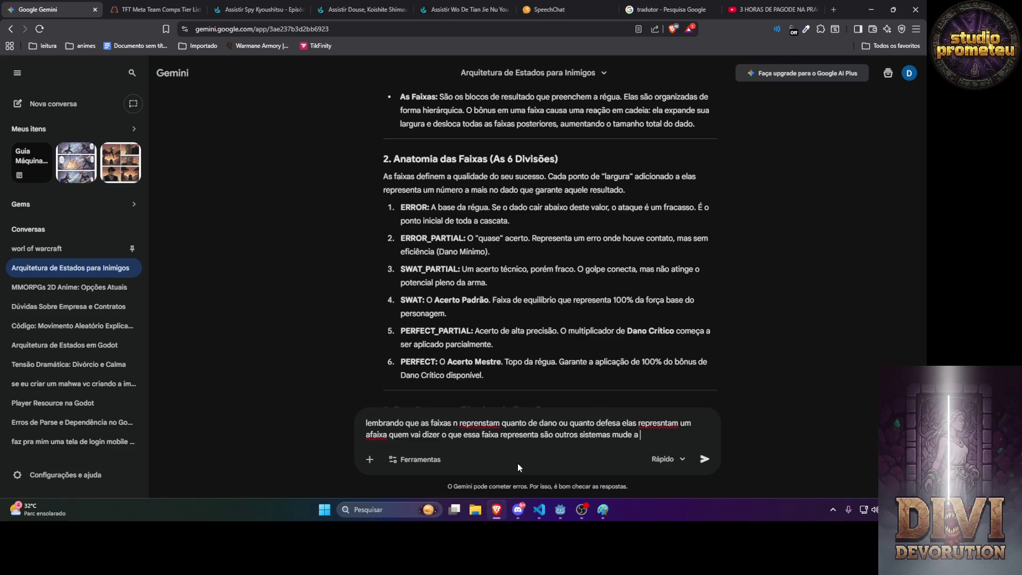
{"action": "type", "text": "descrição de cada faixa deixe elas mais neutras"}
{"action": "key", "text": "Return"}
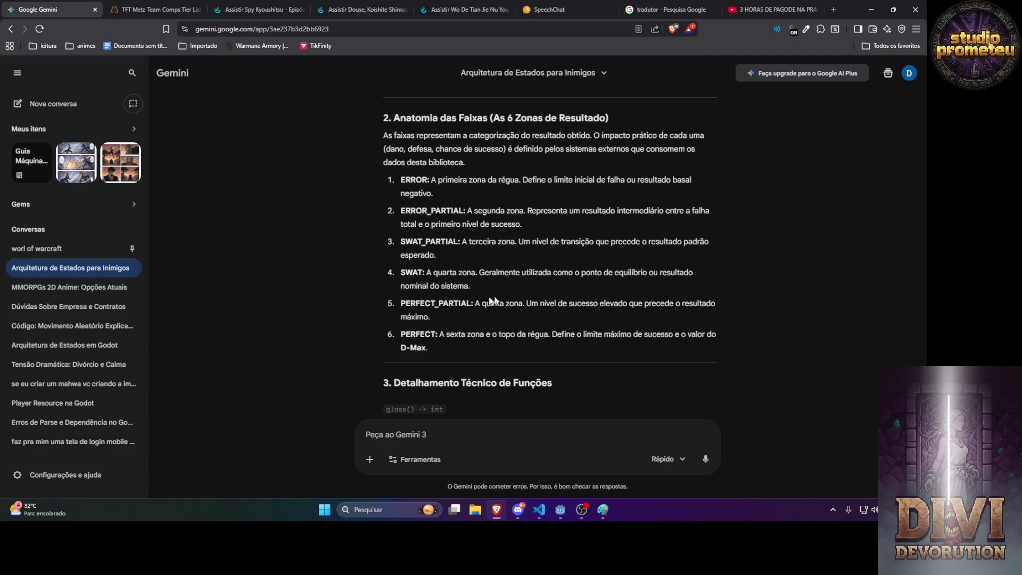
Select the PERFECT_PARTIAL zone description and begin a follow-up about the SWAT zone.
{"action": "left_click_drag", "start_coordinate": [474, 303], "coordinate": [479, 320]}
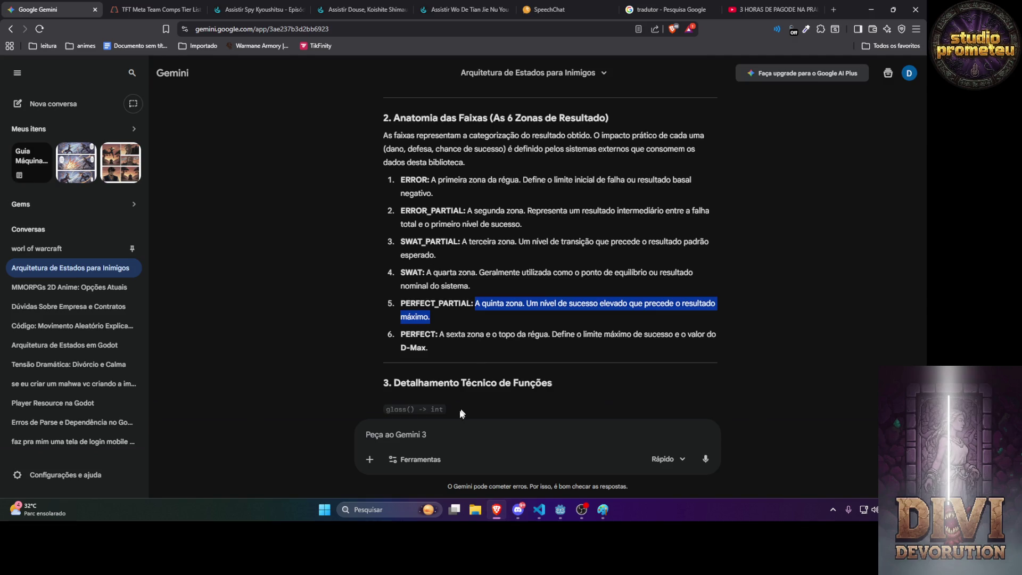
{"action": "left_click", "coordinate": [457, 433]}
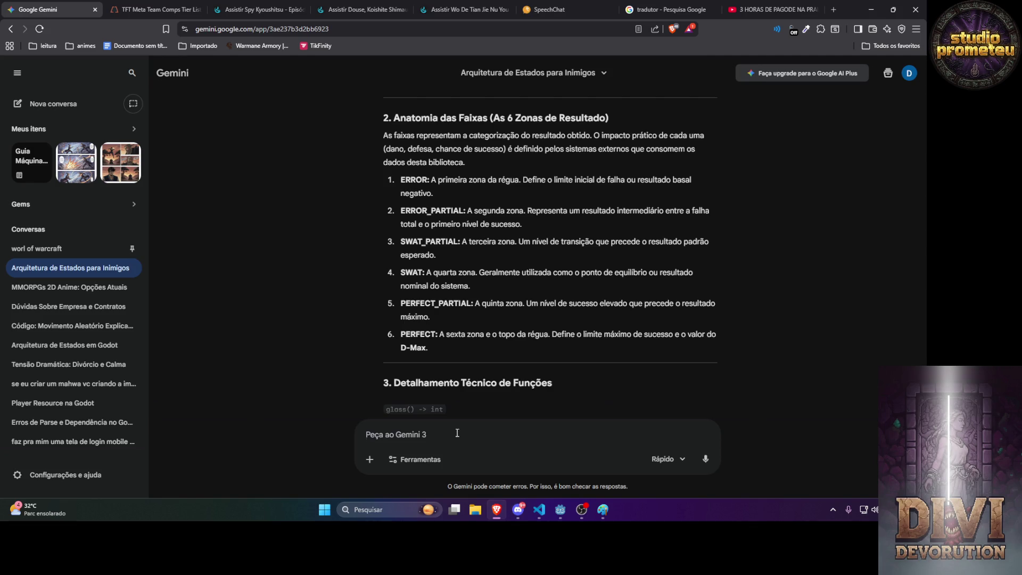
{"action": "type", "text": "no caso swat n"}
Clarify SWAT reaches about 80%, PERFECT_PARTIAL about 98% and PERFECT 100%, then send.
{"action": "key", "text": "BackSpace"}
{"action": "type", "text": "é uma "}
{"action": "type", "text": "zona "}
{"action": "type", "text": "q "}
{"action": "type", "text": "relte en"}
{"action": "type", "text": "tre 90"}
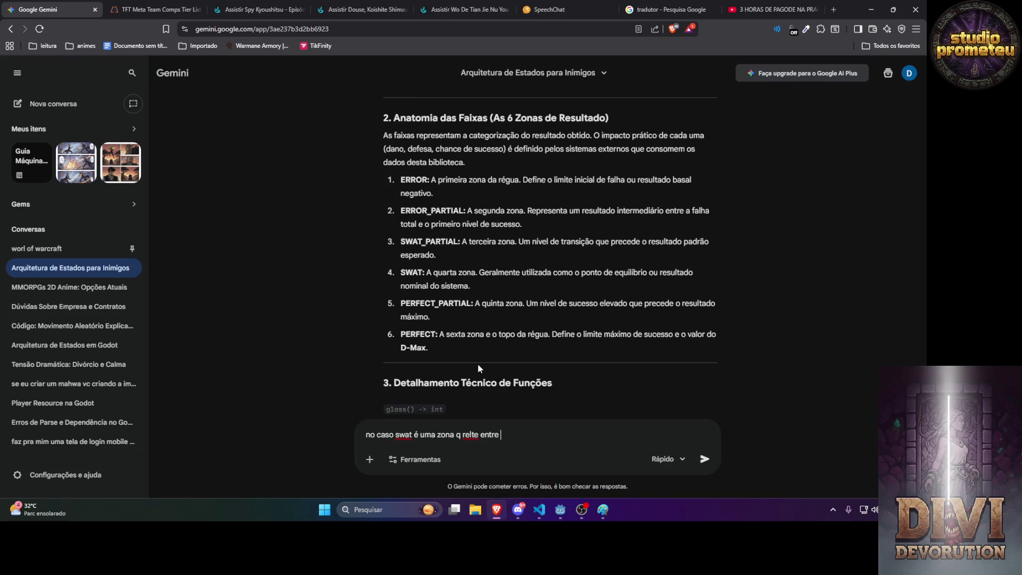
{"action": "key", "text": "BackSpace"}
{"action": "key", "text": "BackSpace"}
{"action": "type", "text": "80"}
{"action": "type", "text": "x we"}
{"action": "key", "text": "BackSpace"}
{"action": "type", "text": "e 80 %"}
{"action": "type", "text": " ja perfect p"}
{"action": "type", "text": "a"}
{"action": "type", "text": "rtial ele "}
{"action": "type", "text": "seria ate ali uns 98% e o peerferct que seria 100% mais n quero que vc explique desse jeito mas na da de mulitplicado e esperado"}
{"action": "key", "text": "Return"}
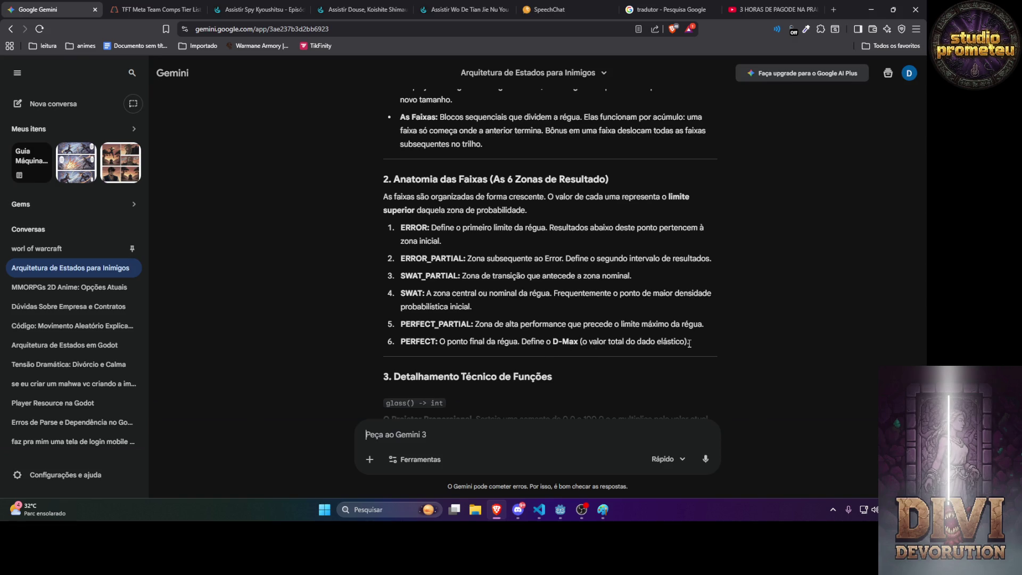
Review the revised doc through the direct-validation tests and SWAT +13 log, then begin a reply 'ta faltando'.
{"action": "scroll", "coordinate": [695, 343], "scroll_direction": "down", "scroll_amount": 3}
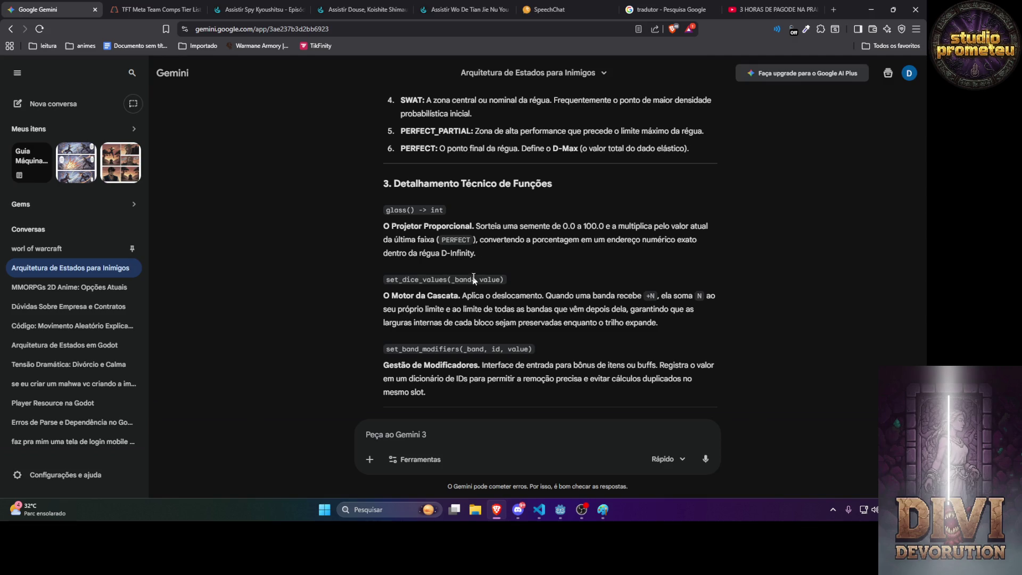
{"action": "scroll", "coordinate": [400, 284], "scroll_direction": "down", "scroll_amount": 2}
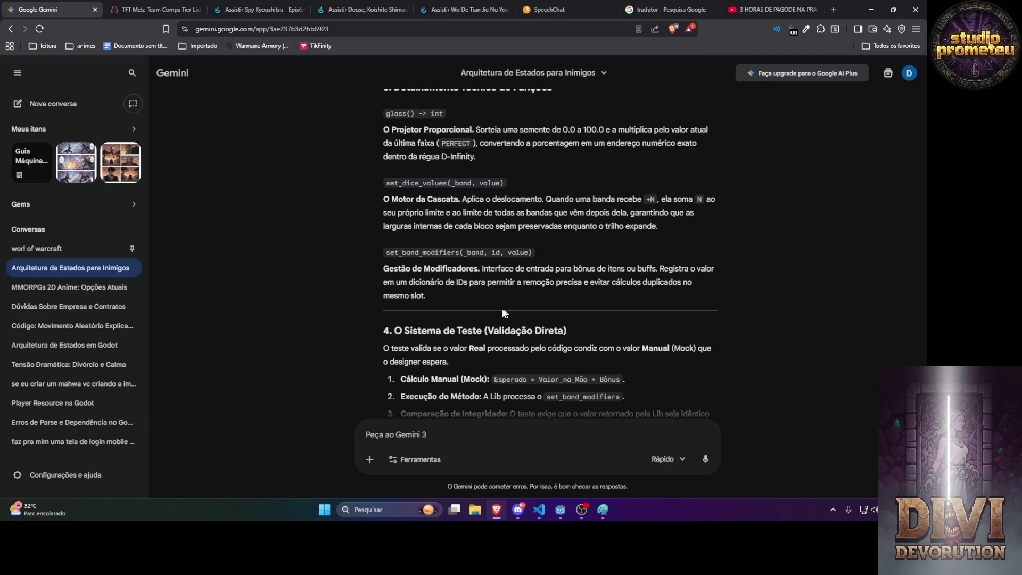
{"action": "scroll", "coordinate": [438, 303], "scroll_direction": "down", "scroll_amount": 3}
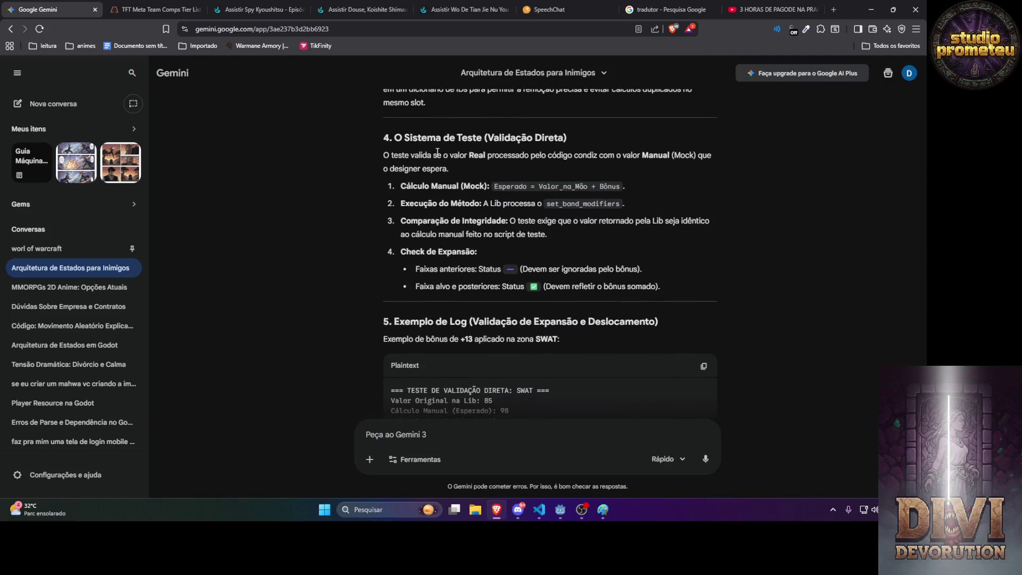
{"action": "scroll", "coordinate": [466, 219], "scroll_direction": "up", "scroll_amount": 2}
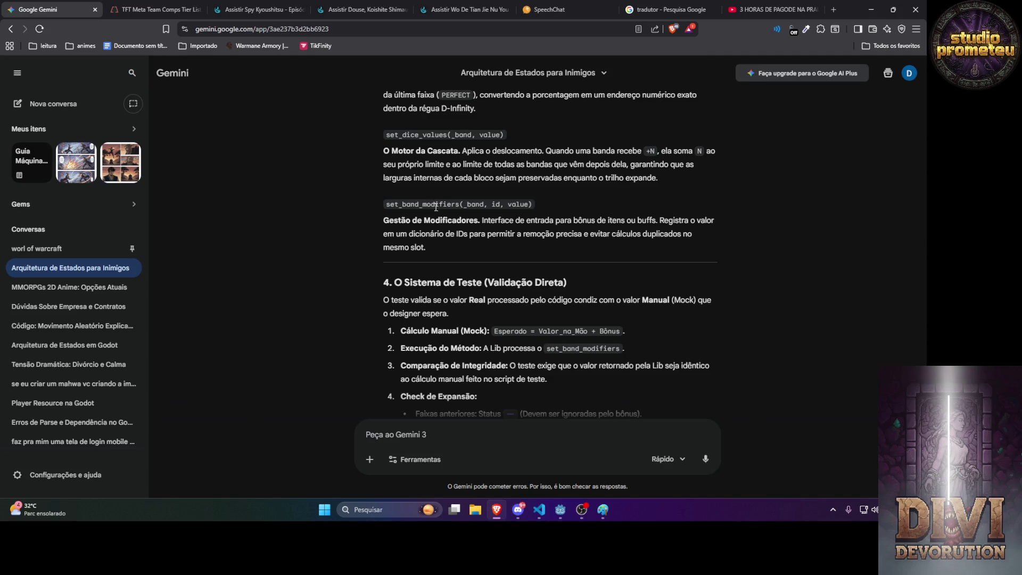
{"action": "scroll", "coordinate": [437, 311], "scroll_direction": "down", "scroll_amount": 4}
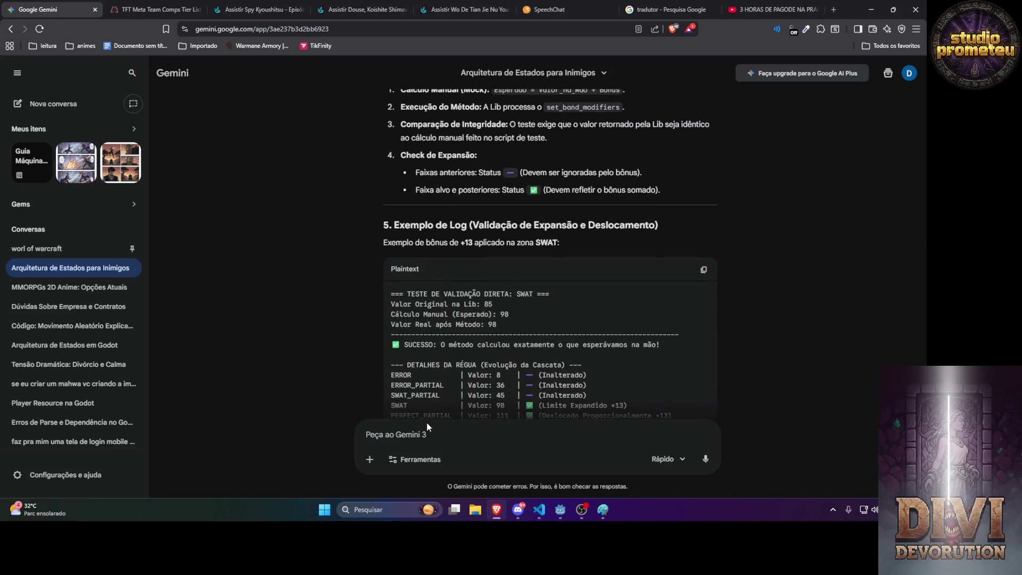
{"action": "type", "text": "ta faltando"}
Send a follow-up noting remove band modifier is missing and requesting each method's parameters and internal calculations.
{"action": "scroll", "coordinate": [684, 367], "scroll_direction": "up", "scroll_amount": 3}
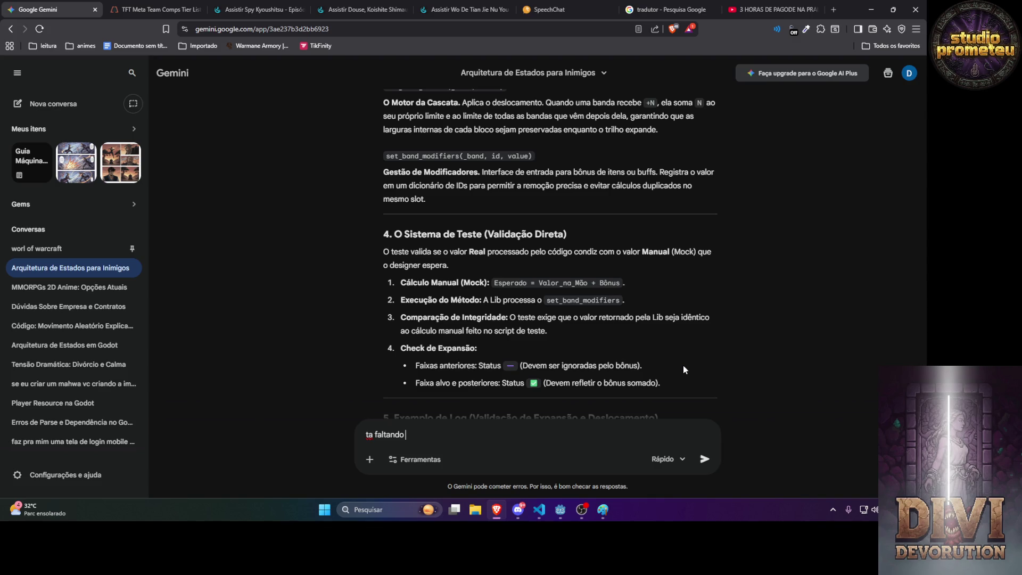
{"action": "type", "text": "o "}
{"action": "type", "text": "remove modifier"}
{"action": "type", "text": "s"}
{"action": "key", "text": "BackSpace"}
{"action": "key", "text": "BackSpace"}
{"action": "key", "text": "BackSpace"}
{"action": "type", "text": "band modifier e"}
{"action": "type", "text": " ta muito gene"}
{"action": "type", "text": "rico "}
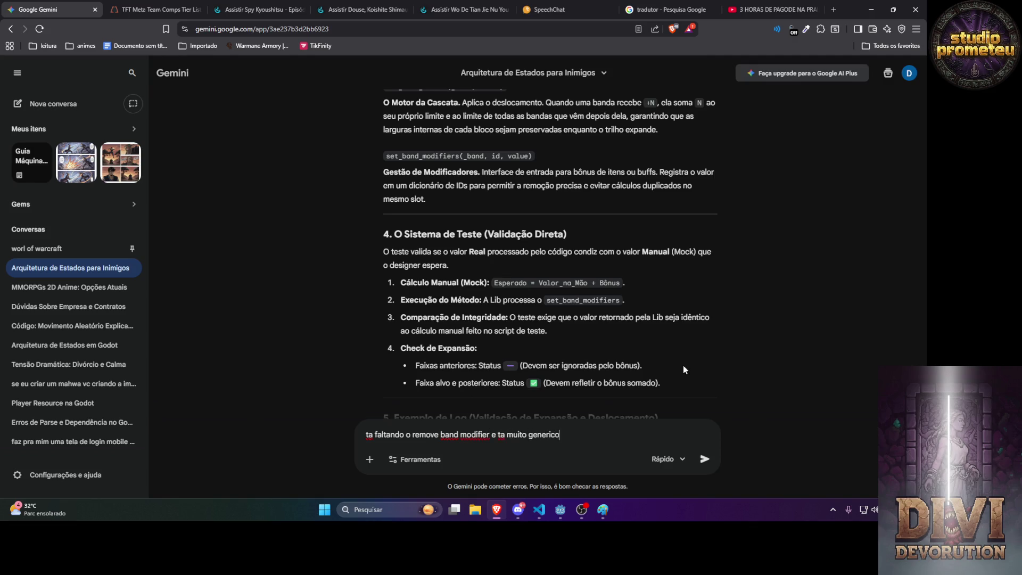
{"action": "type", "text": "a explicac"}
{"action": "type", "text": "ção do metodos"}
{"action": "type", "text": " quero que "}
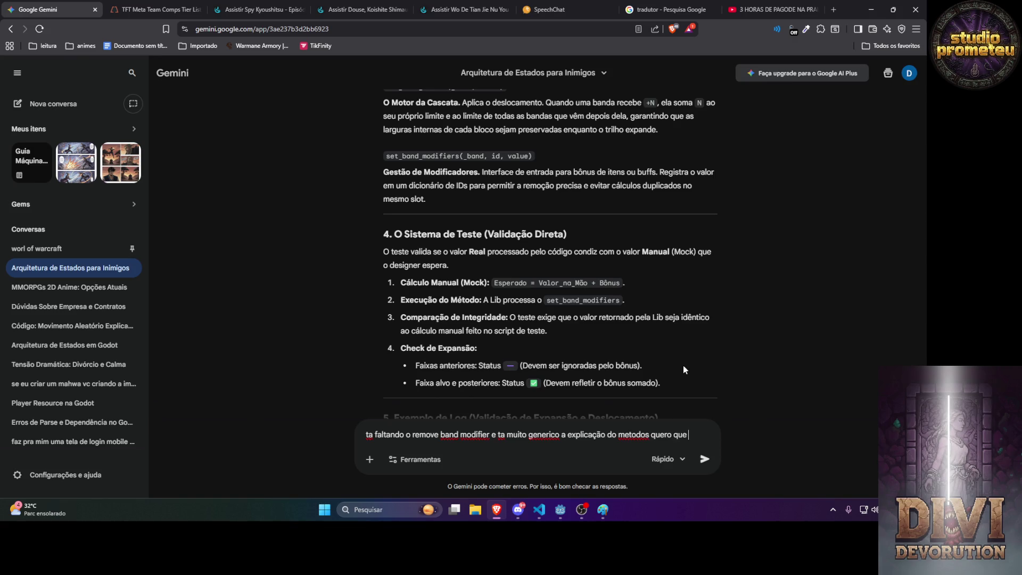
{"action": "type", "text": "falei s"}
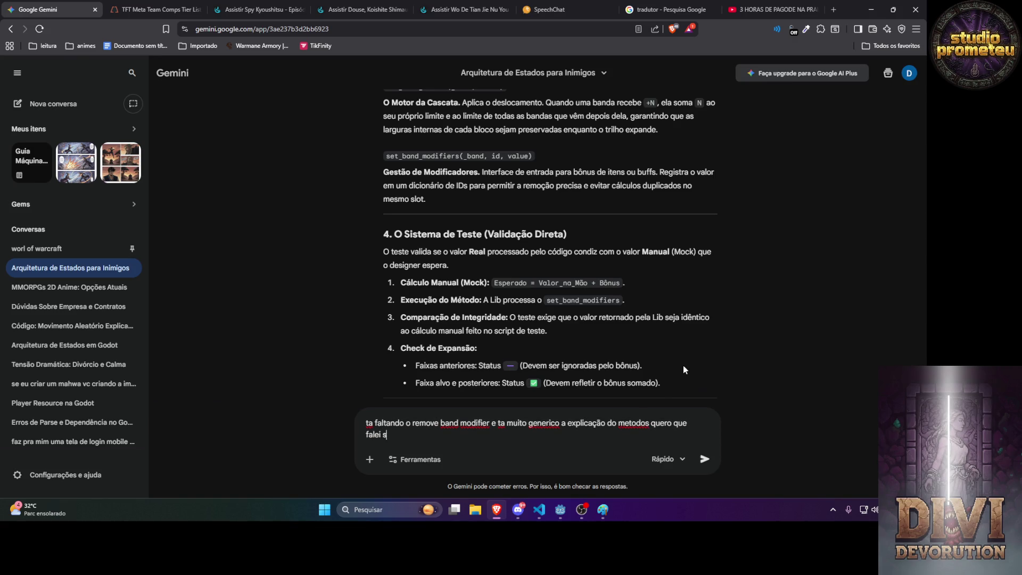
{"action": "type", "text": "obre o que ele recebe "}
{"action": "type", "text": "como parame"}
{"action": "type", "text": "tro "}
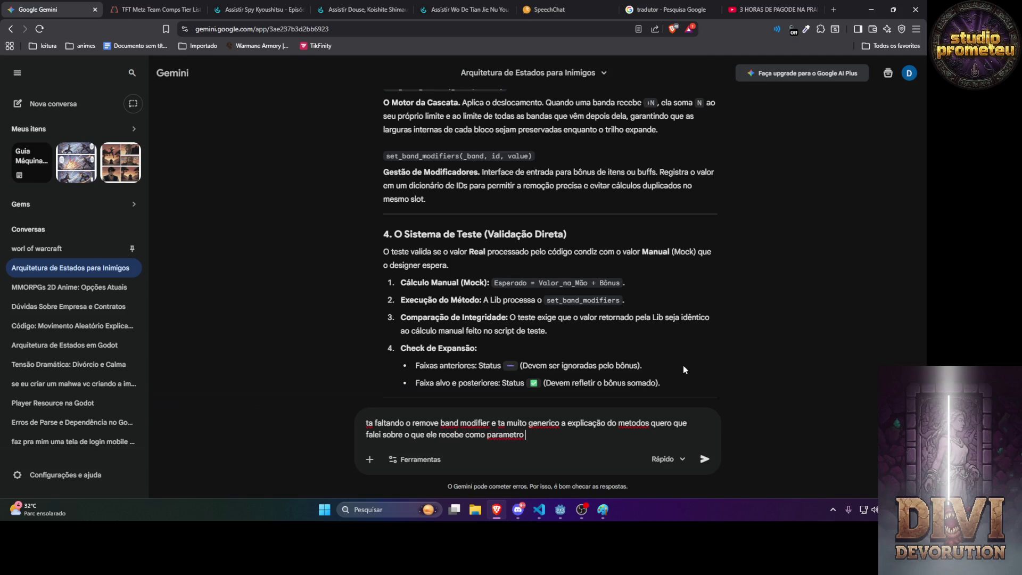
{"action": "type", "text": "e por que e "}
{"action": "type", "text": "uma explicac"}
{"action": "type", "text": "ção do calc"}
{"action": "type", "text": "ulo"}
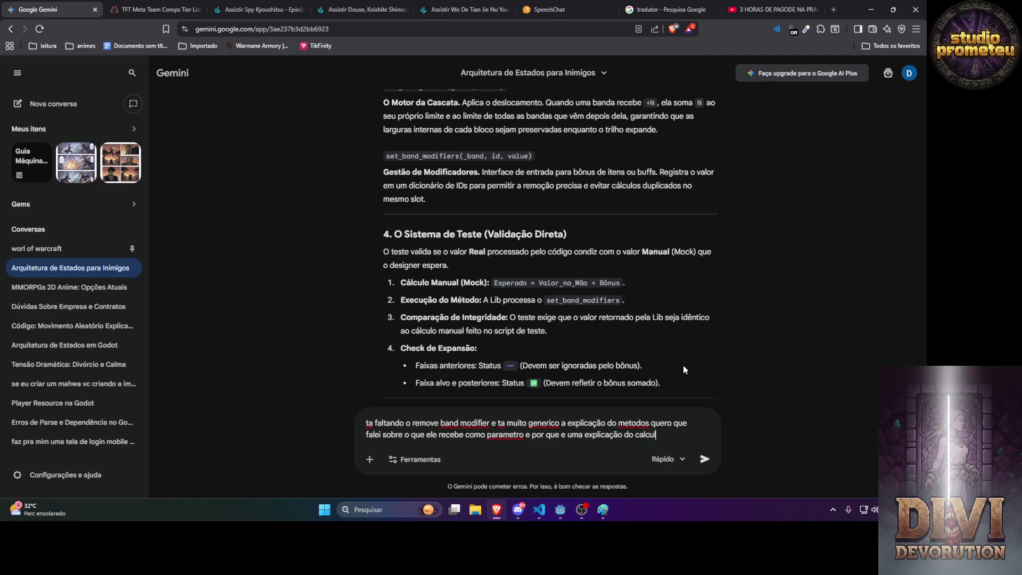
{"action": "type", "text": "o dentro dele se "}
{"action": "type", "text": "for muito extens"}
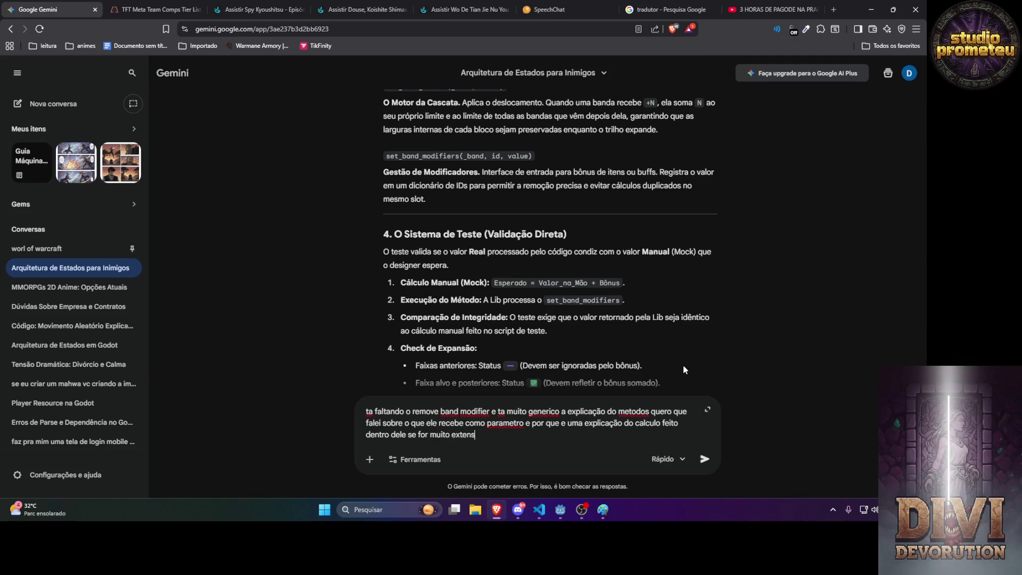
{"action": "type", "text": "o pode deixa"}
{"action": "type", "text": "r meio ambiguo"}
{"action": "type", "text": " mais q"}
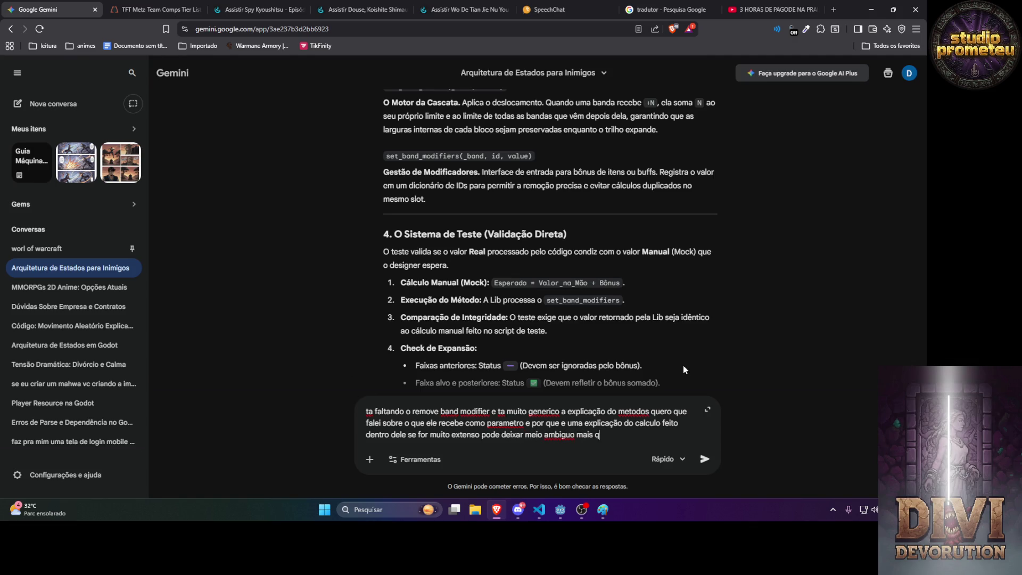
{"action": "type", "text": "ue a pessoa ainda entenda"}
{"action": "key", "text": "Return"}
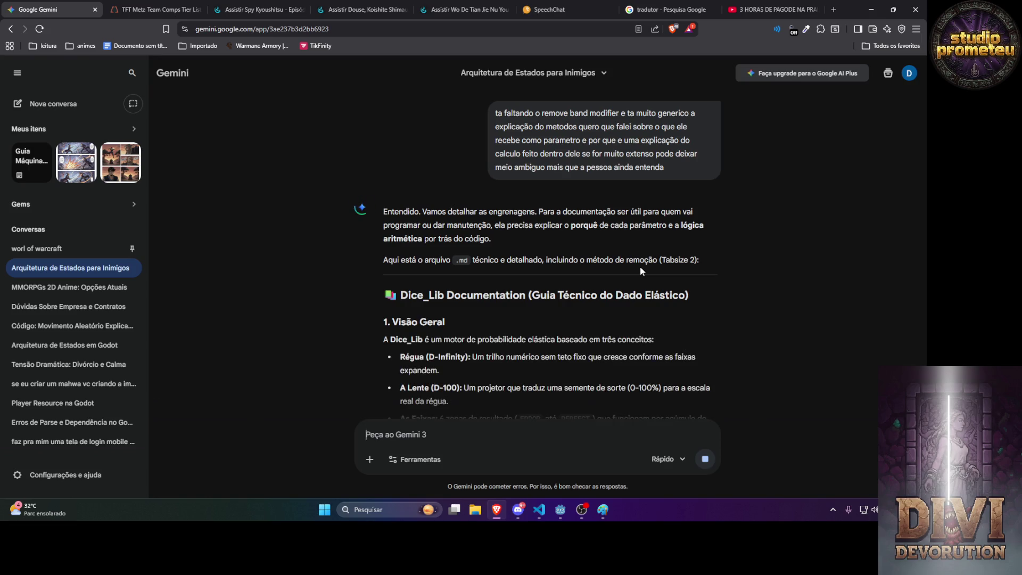
Read sections 3–5, covering negative-adjustment bonus removal and set_dice_values as the cascade engine, down to the log example.
{"action": "scroll", "coordinate": [521, 219], "scroll_direction": "down", "scroll_amount": 2}
{"action": "scroll", "coordinate": [520, 218], "scroll_direction": "down", "scroll_amount": 3}
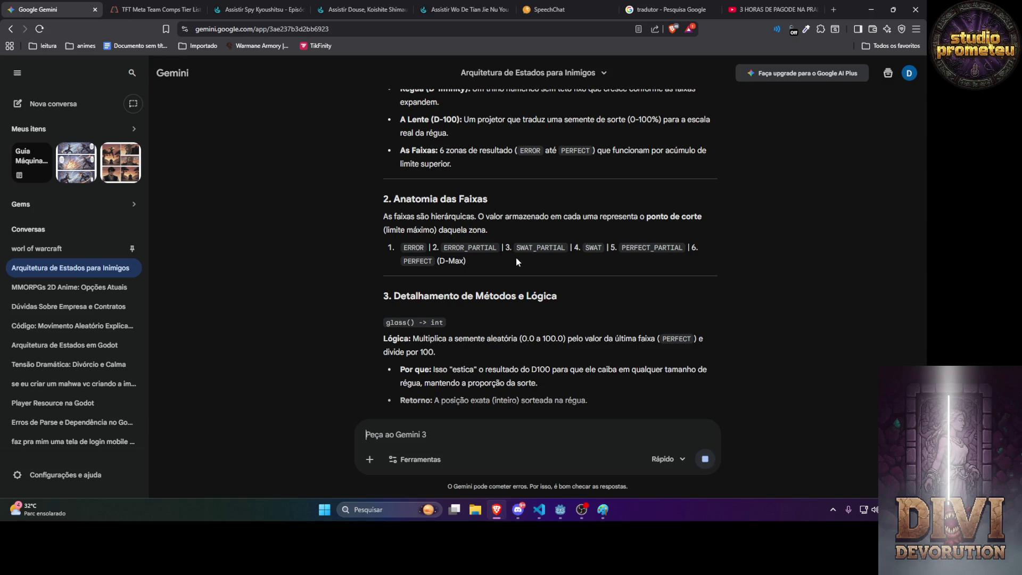
{"action": "scroll", "coordinate": [516, 263], "scroll_direction": "down", "scroll_amount": 3}
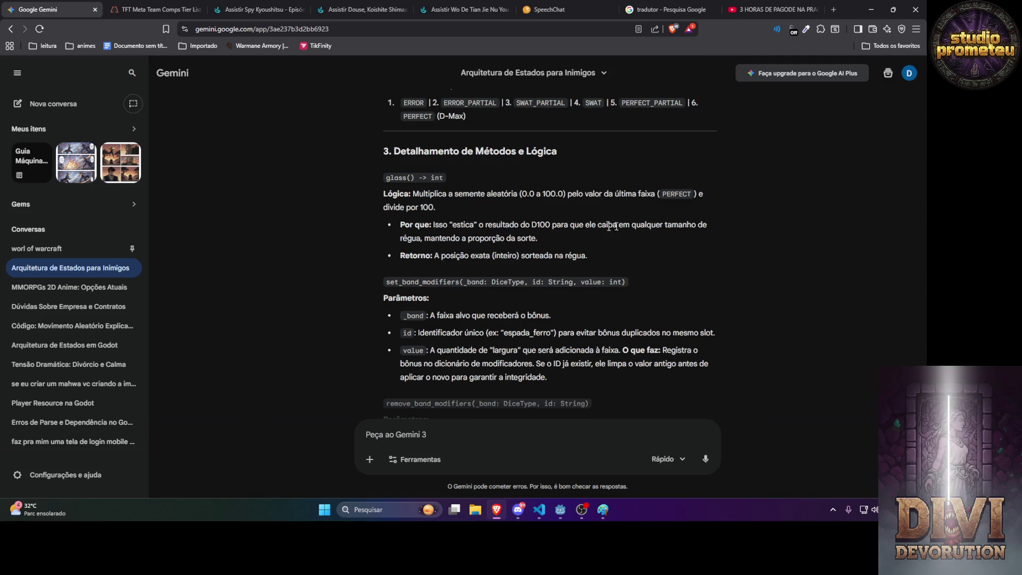
{"action": "scroll", "coordinate": [548, 255], "scroll_direction": "down", "scroll_amount": 2}
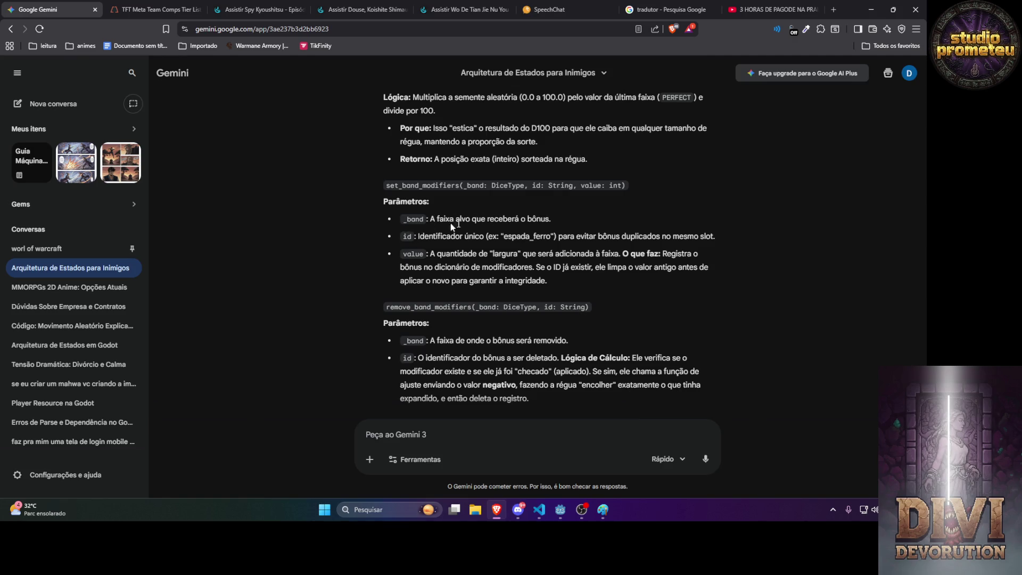
{"action": "scroll", "coordinate": [426, 229], "scroll_direction": "up", "scroll_amount": 2}
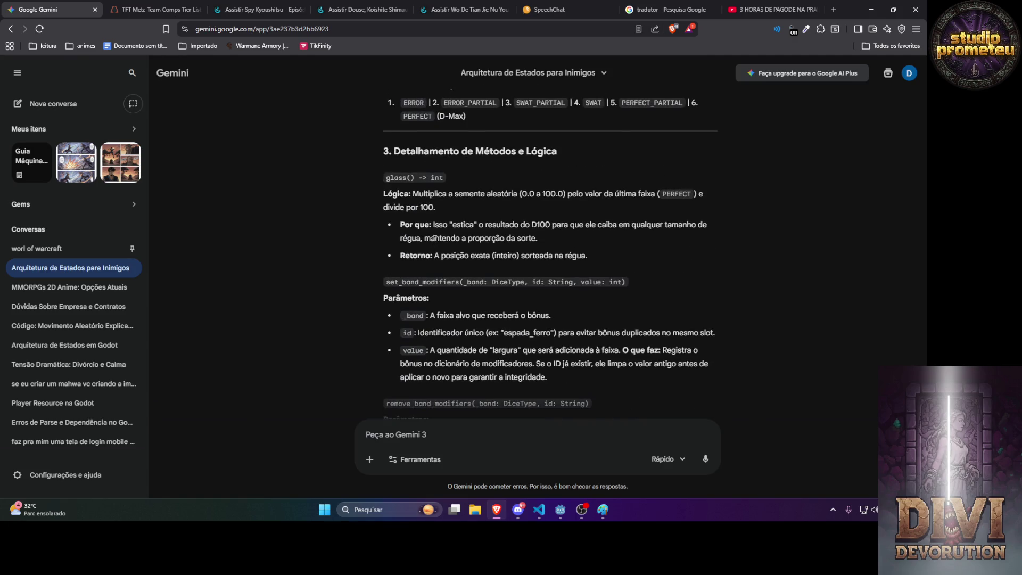
{"action": "scroll", "coordinate": [440, 243], "scroll_direction": "down", "scroll_amount": 1}
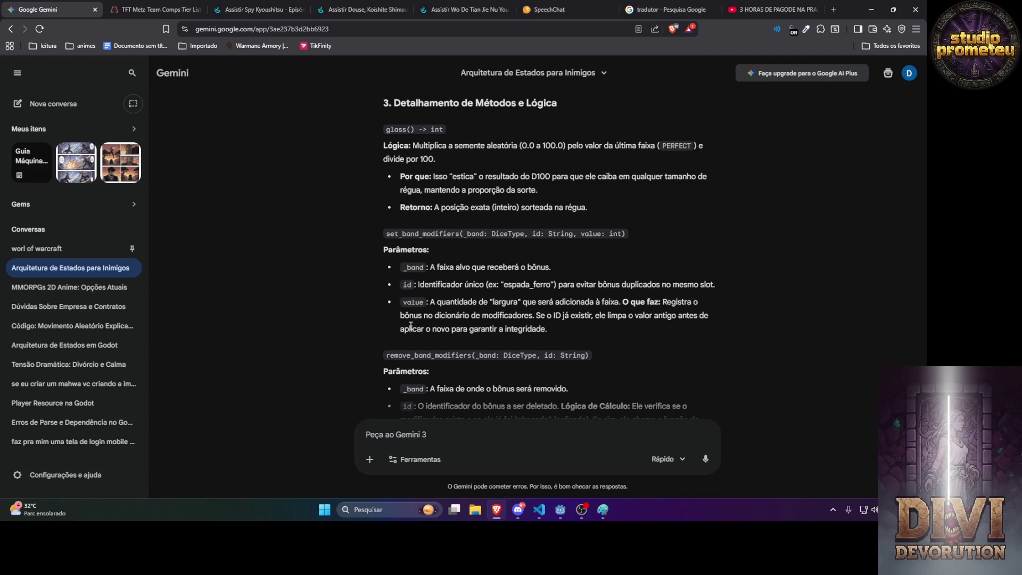
{"action": "scroll", "coordinate": [498, 328], "scroll_direction": "down", "scroll_amount": 3}
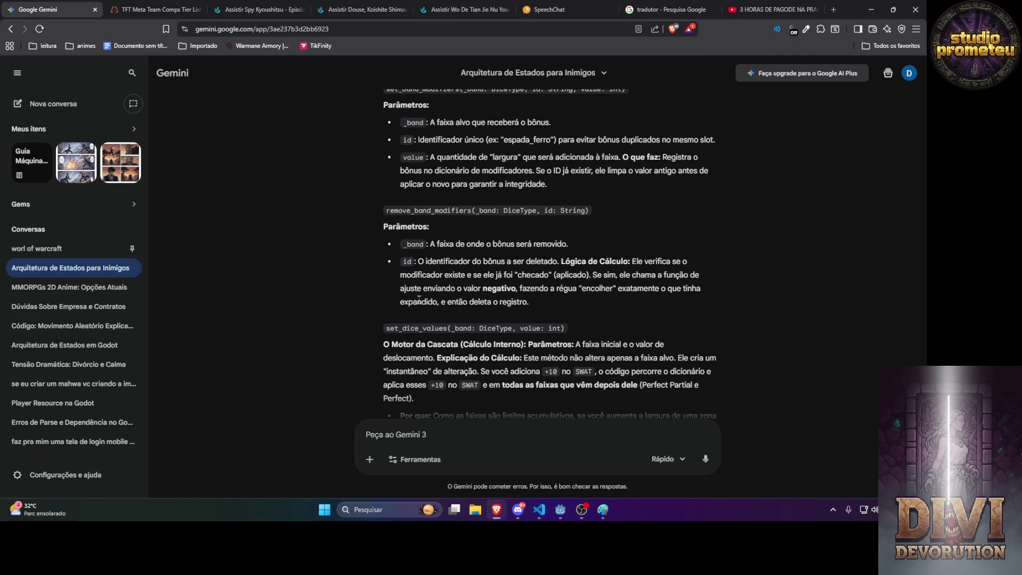
{"action": "scroll", "coordinate": [444, 273], "scroll_direction": "down", "scroll_amount": 3}
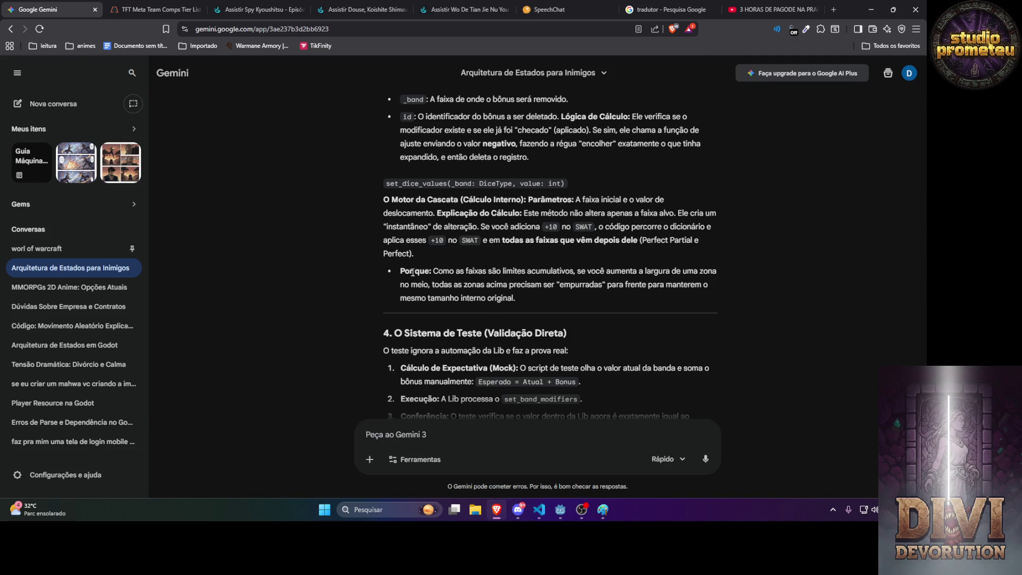
{"action": "scroll", "coordinate": [413, 272], "scroll_direction": "down", "scroll_amount": 1}
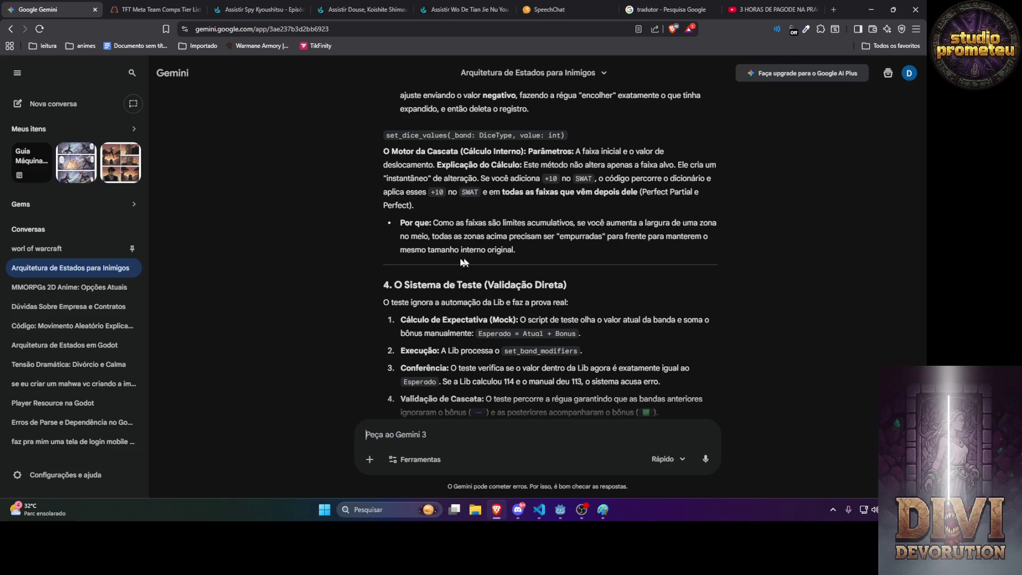
{"action": "scroll", "coordinate": [452, 202], "scroll_direction": "down", "scroll_amount": 3}
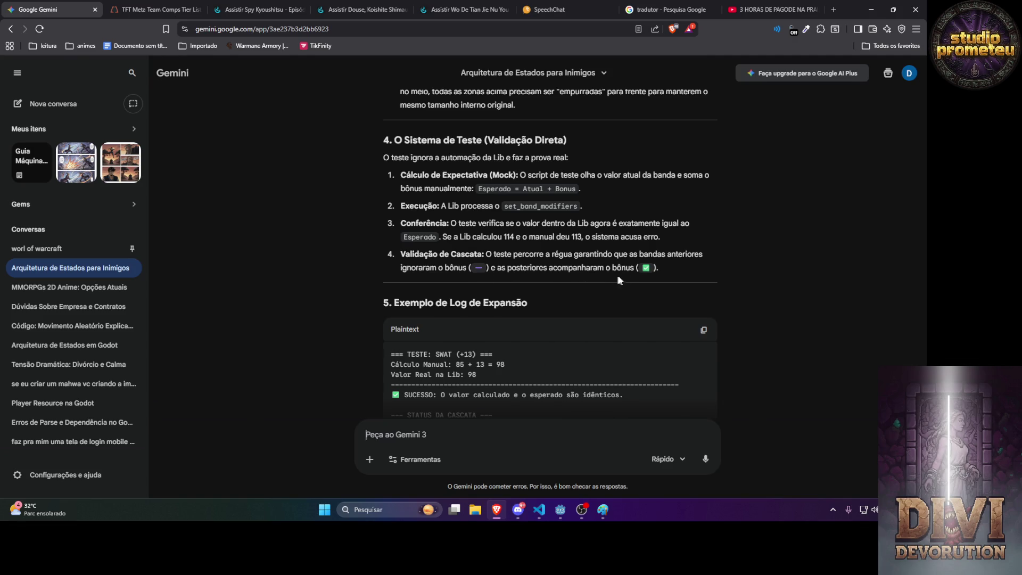
Ask Gemini for two documentation versions: a styled document with highlighted topics and a GitHub .md version.
{"action": "scroll", "coordinate": [539, 287], "scroll_direction": "down", "scroll_amount": 2}
{"action": "scroll", "coordinate": [539, 288], "scroll_direction": "down", "scroll_amount": 2}
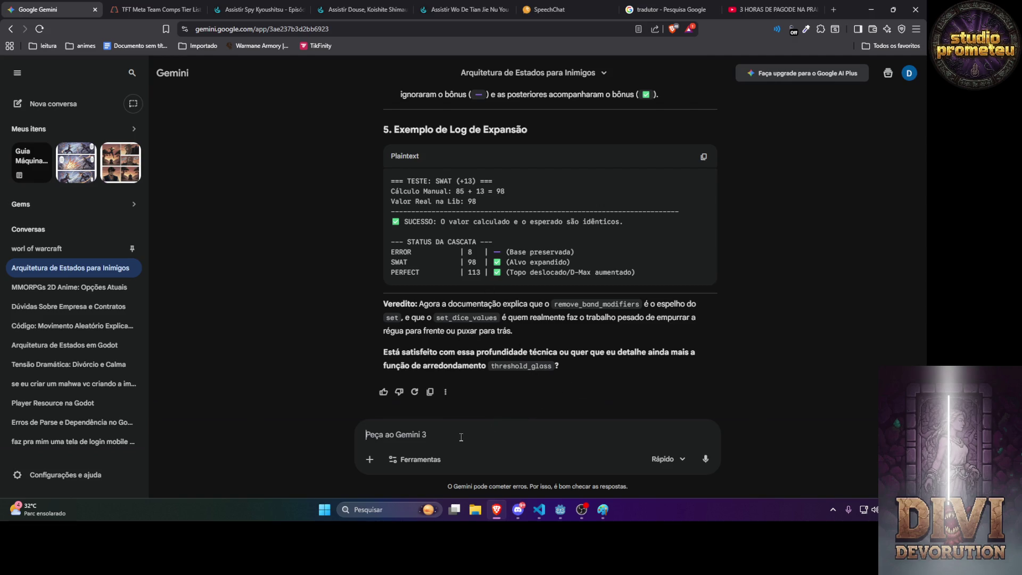
{"action": "type", "text": "quero que vc"}
{"action": "key", "text": "BackSpace"}
{"action": "key", "text": "BackSpace"}
{"action": "type", "text": "dicione 2 "}
{"action": "type", "text": "um"}
{"action": "type", "text": " com os topicos destacoasd"}
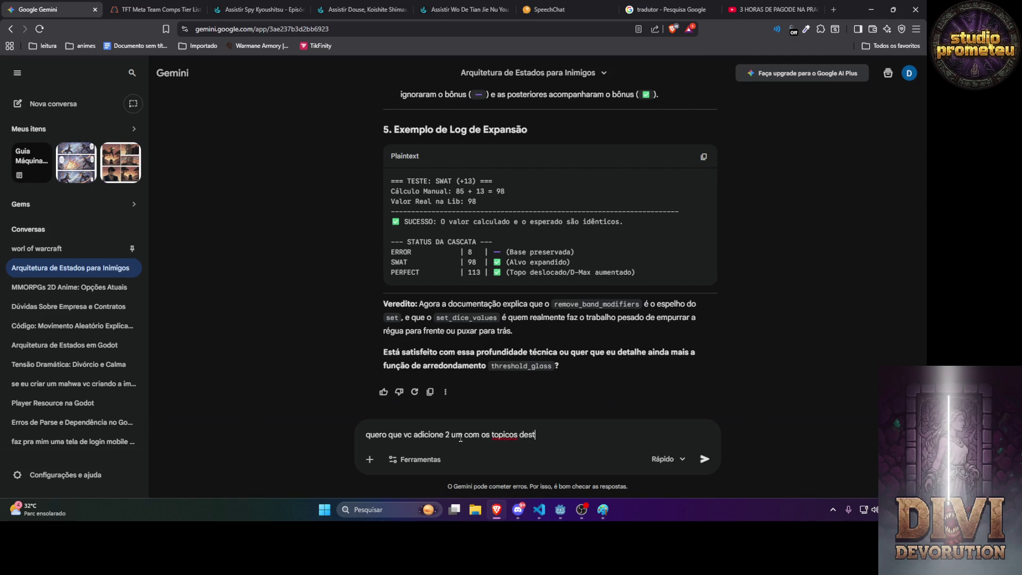
{"action": "type", "text": " e tals "}
{"action": "type", "text": "bonitinho pra"}
{"action": "type", "text": " documento"}
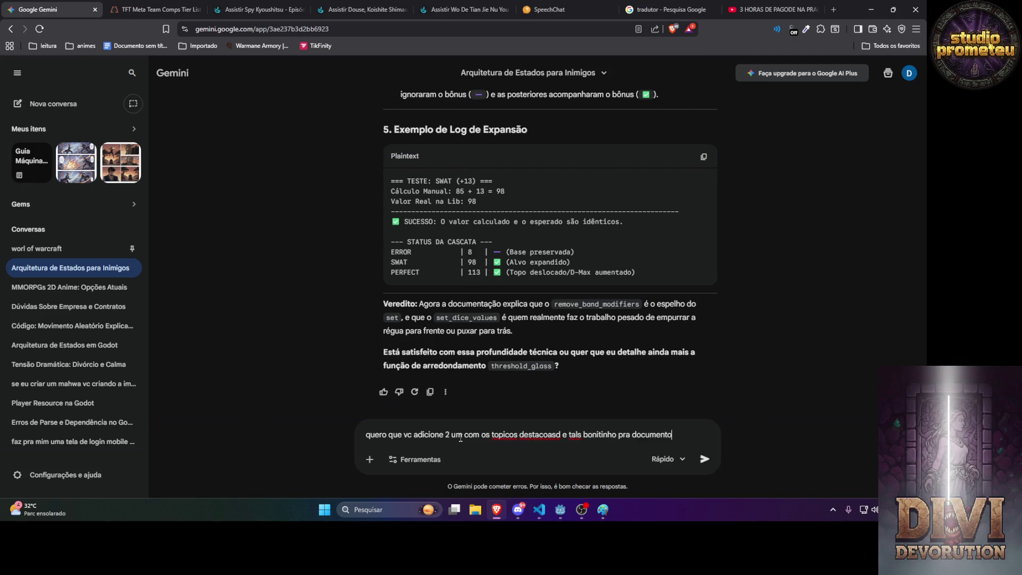
{"action": "type", "text": ", e outro ig"}
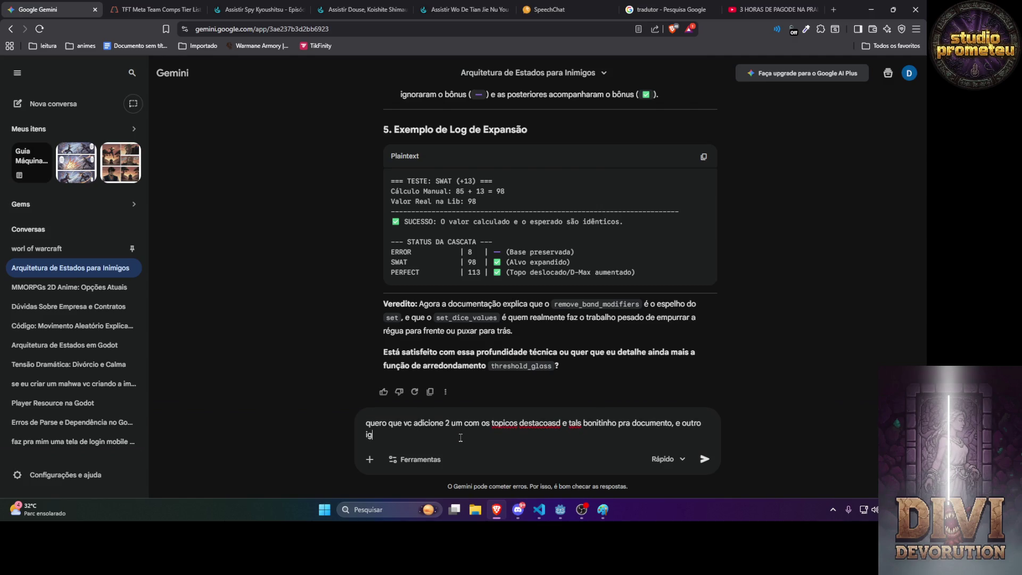
{"action": "type", "text": "ual mais usando"}
{"action": "type", "text": " codf"}
{"action": "type", "text": "igo de kar"}
{"action": "type", "text": "k"}
{"action": "key", "text": "BackSpace"}
{"action": "key", "text": "BackSpace"}
{"action": "key", "text": "BackSpace"}
{"action": "type", "text": ".md pra abr"}
{"action": "type", "text": "ir bonitinh"}
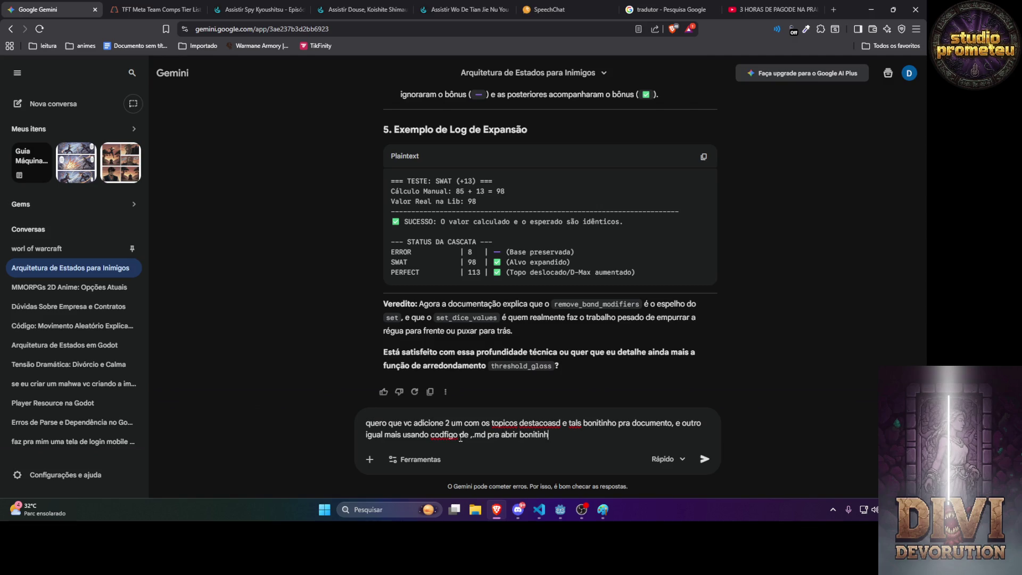
{"action": "type", "text": "o no git hub"}
{"action": "key", "text": "Return"}
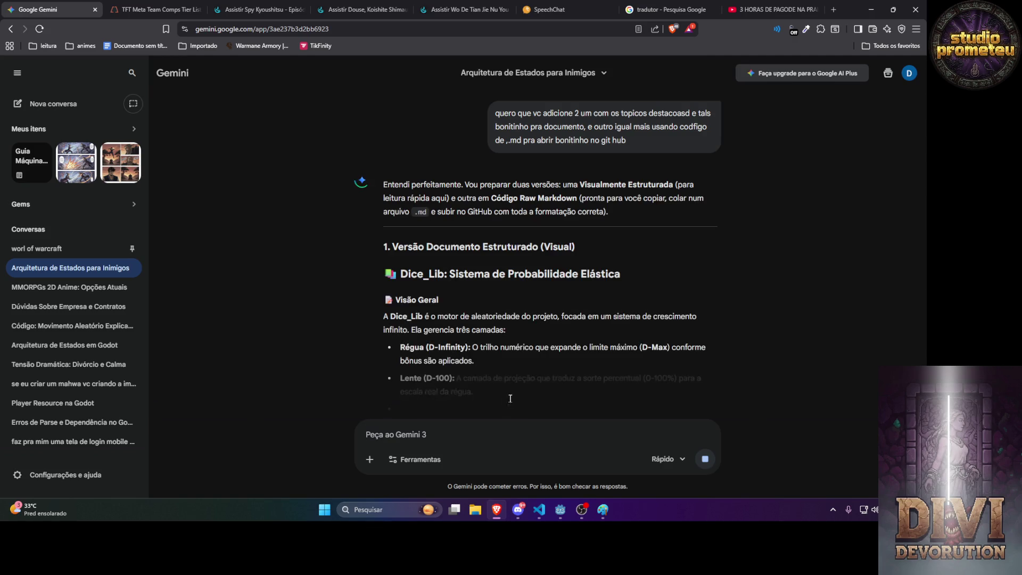
Scroll through Gemini's reply to review the structured Dice_Lib document and the GitHub Markdown code version.
{"action": "scroll", "coordinate": [523, 309], "scroll_direction": "down", "scroll_amount": 3}
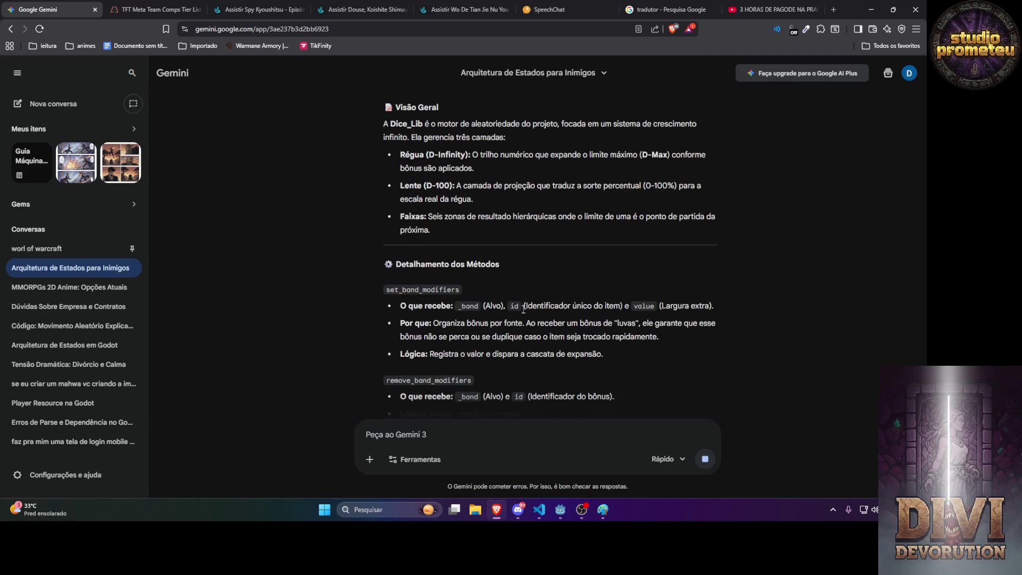
{"action": "scroll", "coordinate": [501, 306], "scroll_direction": "down", "scroll_amount": 3}
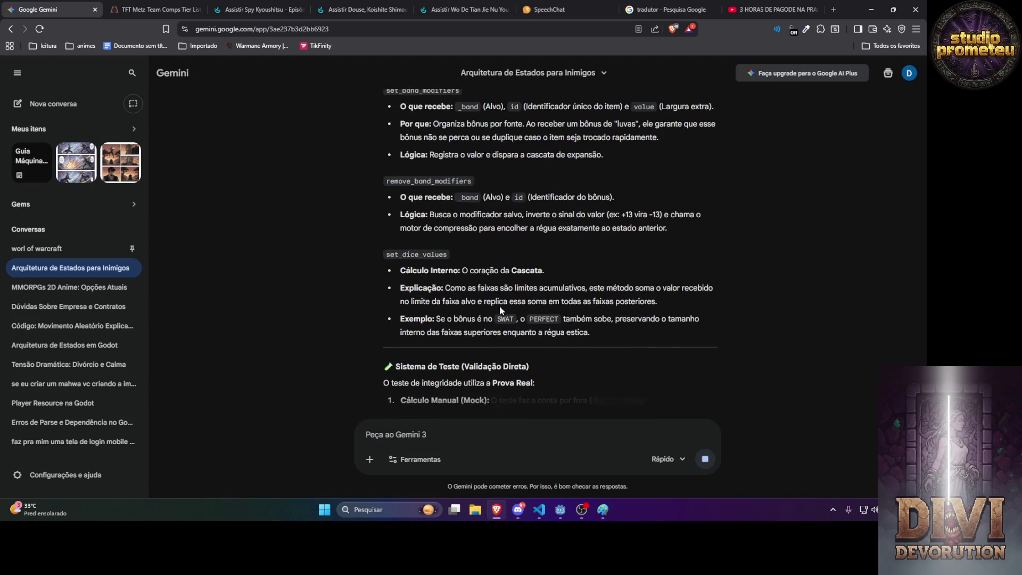
{"action": "double_click", "coordinate": [410, 257]}
{"action": "left_click", "coordinate": [410, 262]}
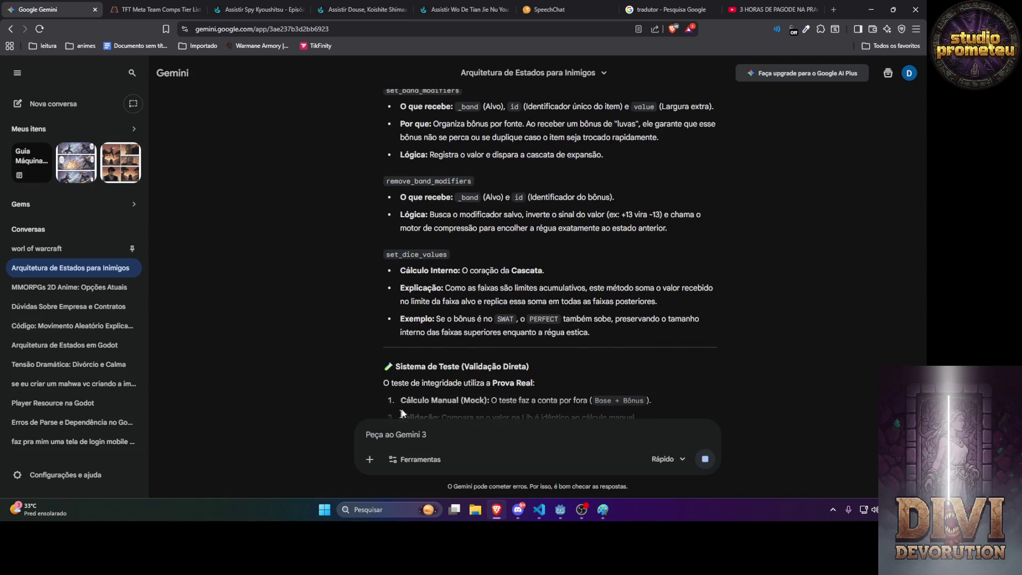
{"action": "scroll", "coordinate": [466, 375], "scroll_direction": "down", "scroll_amount": 2}
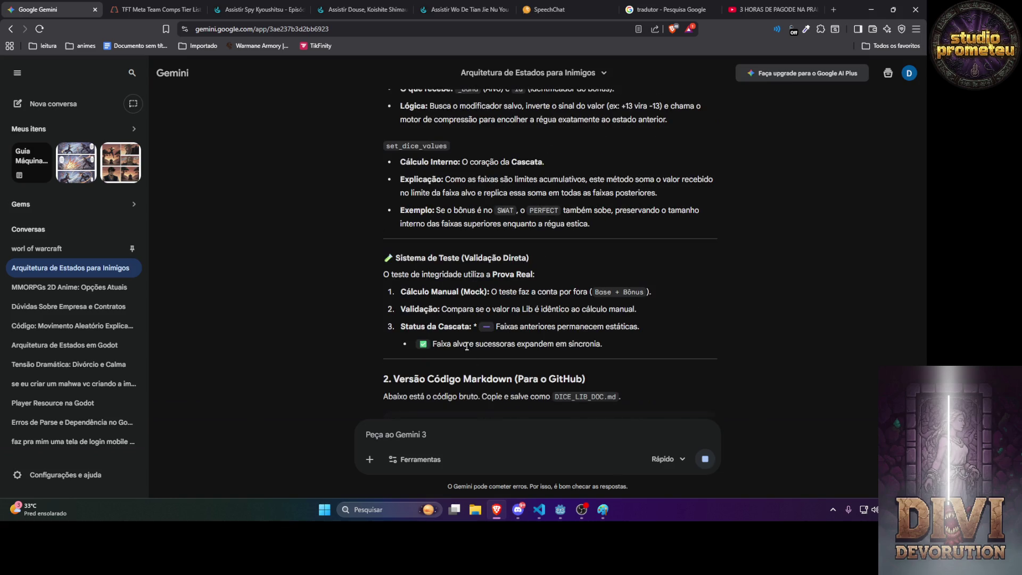
{"action": "scroll", "coordinate": [465, 343], "scroll_direction": "down", "scroll_amount": 5}
{"action": "scroll", "coordinate": [669, 165], "scroll_direction": "down", "scroll_amount": 5}
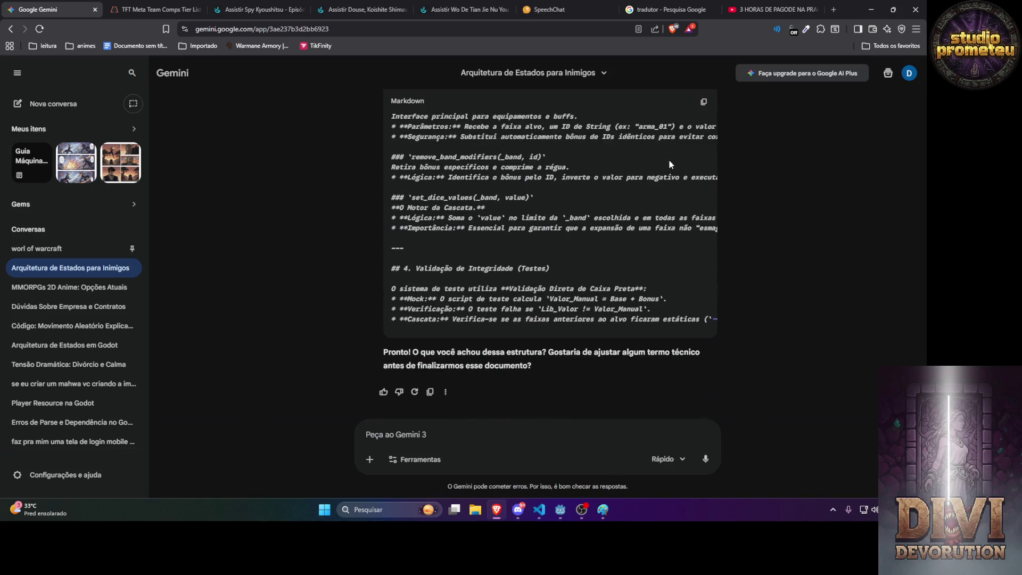
{"action": "scroll", "coordinate": [662, 171], "scroll_direction": "up", "scroll_amount": 3}
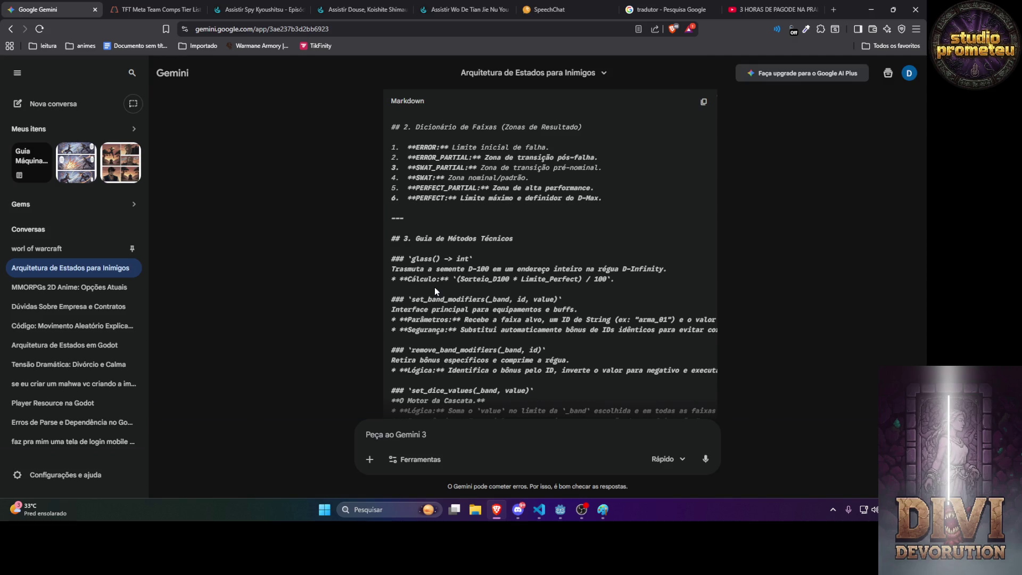
{"action": "scroll", "coordinate": [434, 287], "scroll_direction": "up", "scroll_amount": 15}
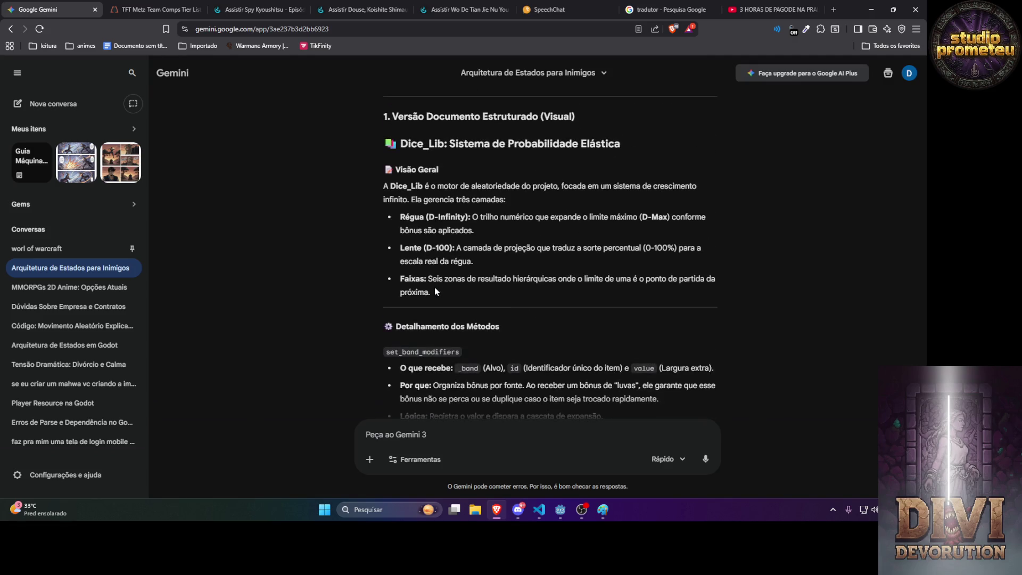
{"action": "scroll", "coordinate": [434, 286], "scroll_direction": "down", "scroll_amount": 8}
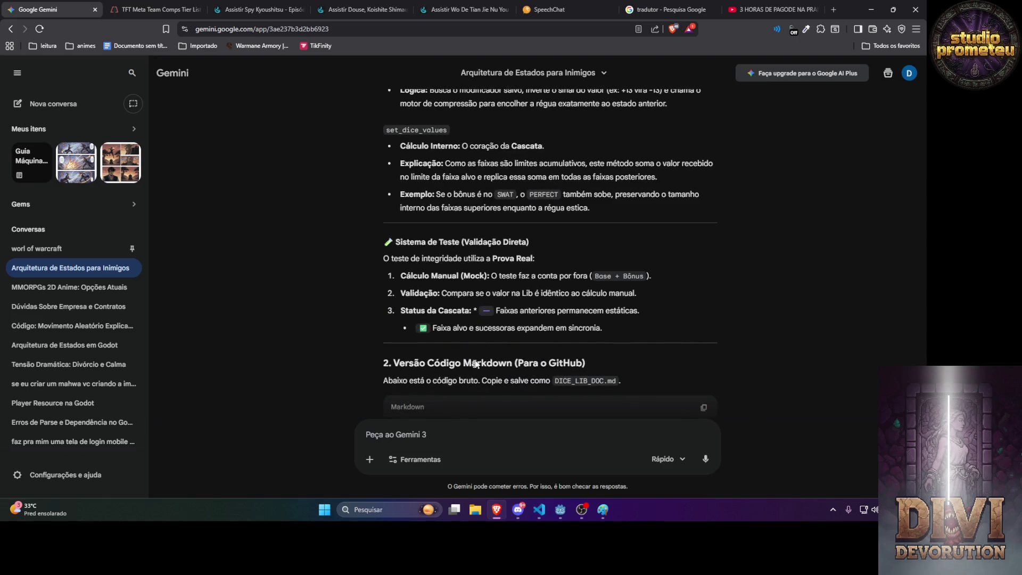
Write 'pq a explicação ficou mais pobre' and select the earlier detailed Dice_Lib documentation.
{"action": "type", "text": "pq a explica"}
{"action": "type", "text": "ção ficou mais p"}
{"action": "type", "text": "obre"}
{"action": "scroll", "coordinate": [647, 351], "scroll_direction": "up", "scroll_amount": 15}
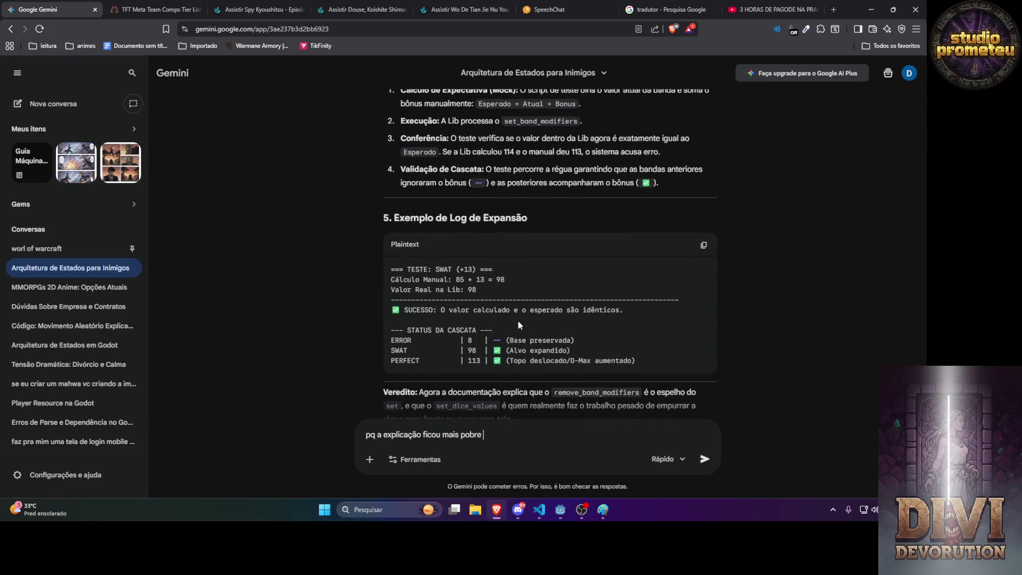
{"action": "scroll", "coordinate": [537, 271], "scroll_direction": "down", "scroll_amount": 3}
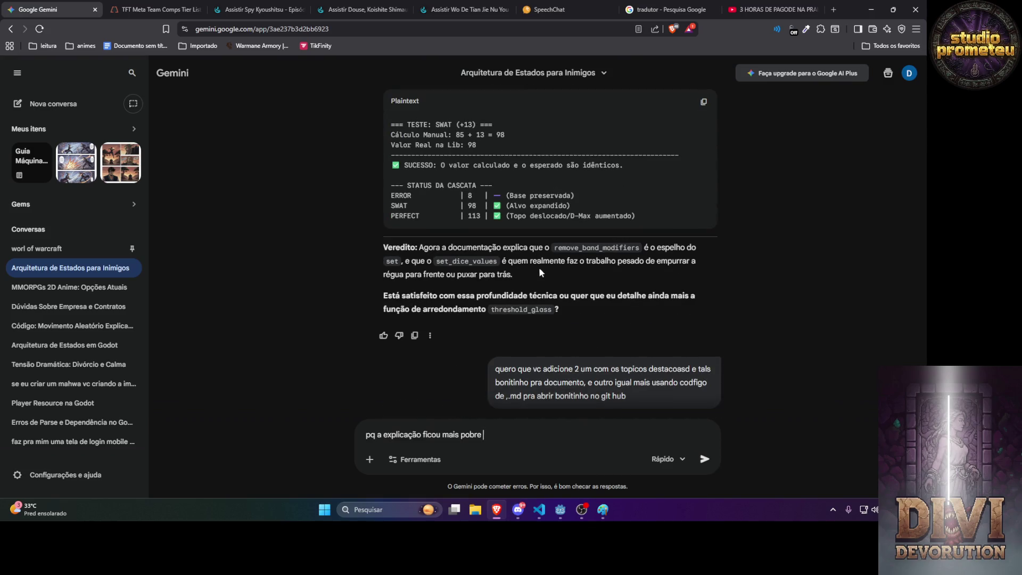
{"action": "mouse_move", "coordinate": [651, 222]}
{"action": "left_mouse_down"}
{"action": "mouse_move", "coordinate": [590, 203]}
{"action": "mouse_move", "coordinate": [462, 211]}
{"action": "mouse_move", "coordinate": [387, 284]}
{"action": "left_mouse_up"}
{"action": "scroll", "coordinate": [462, 211], "scroll_direction": "up", "scroll_amount": 10}
{"action": "scroll", "coordinate": [453, 224], "scroll_direction": "up", "scroll_amount": 10}
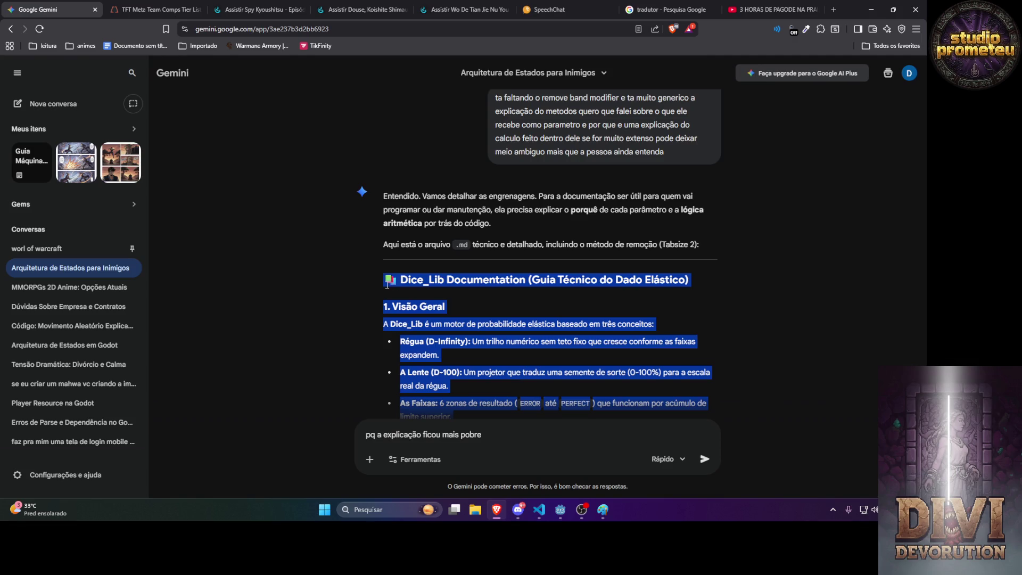
Paste the preferred earlier documentation into the message, ask for bigger topics, and send it.
{"action": "left_click", "coordinate": [423, 437]}
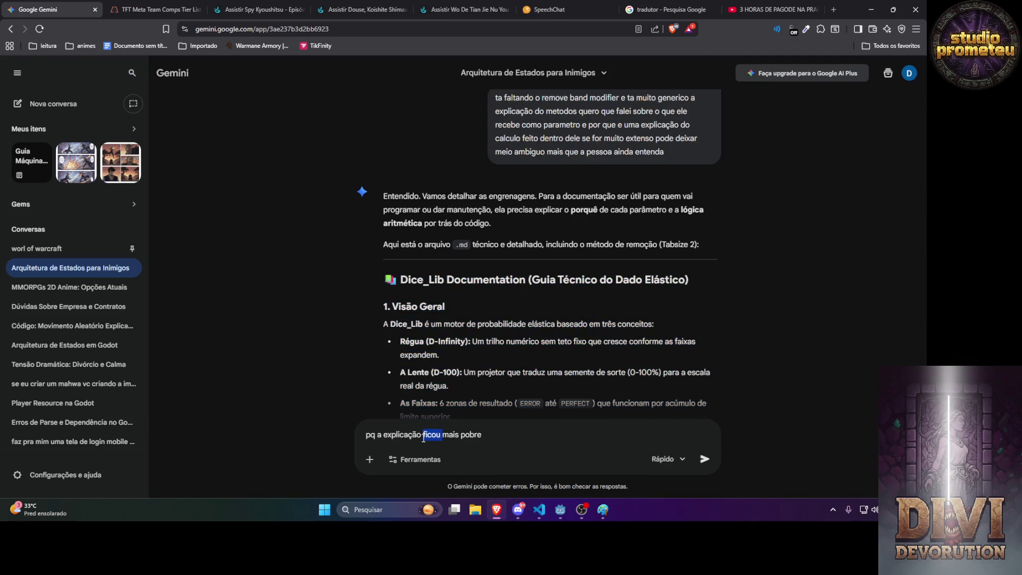
{"action": "left_click", "coordinate": [495, 435]}
{"action": "type", "text": "eu gostei dessa ->"}
{"action": "key", "text": "ctrl+v"}
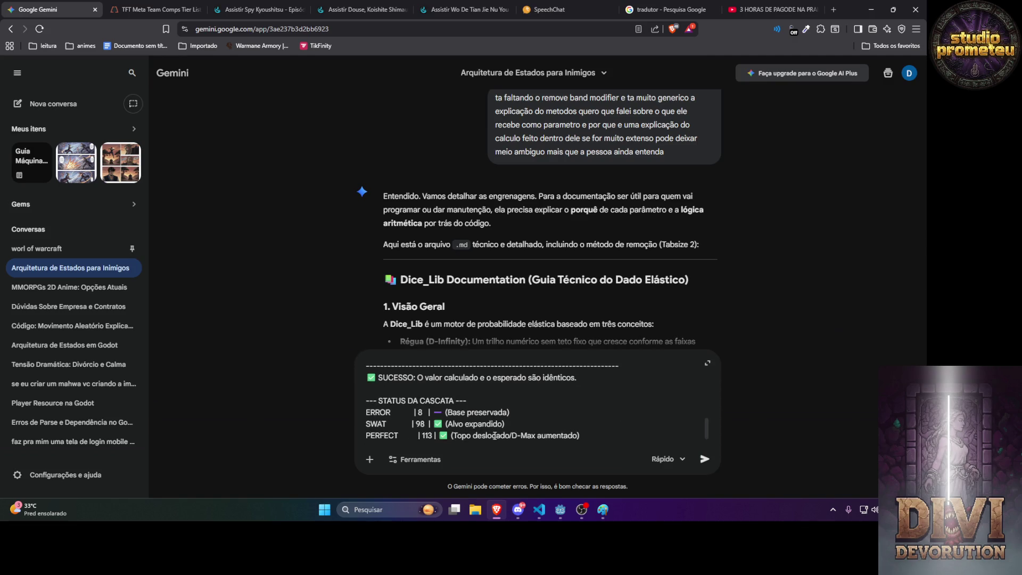
{"action": "type", "text": "doc"}
{"action": "key", "text": "BackSpace"}
{"action": "key", "text": "BackSpace"}
{"action": "key", "text": "BackSpace"}
{"action": "type", "text": "oipicos quer"}
{"action": "type", "text": "o grande e"}
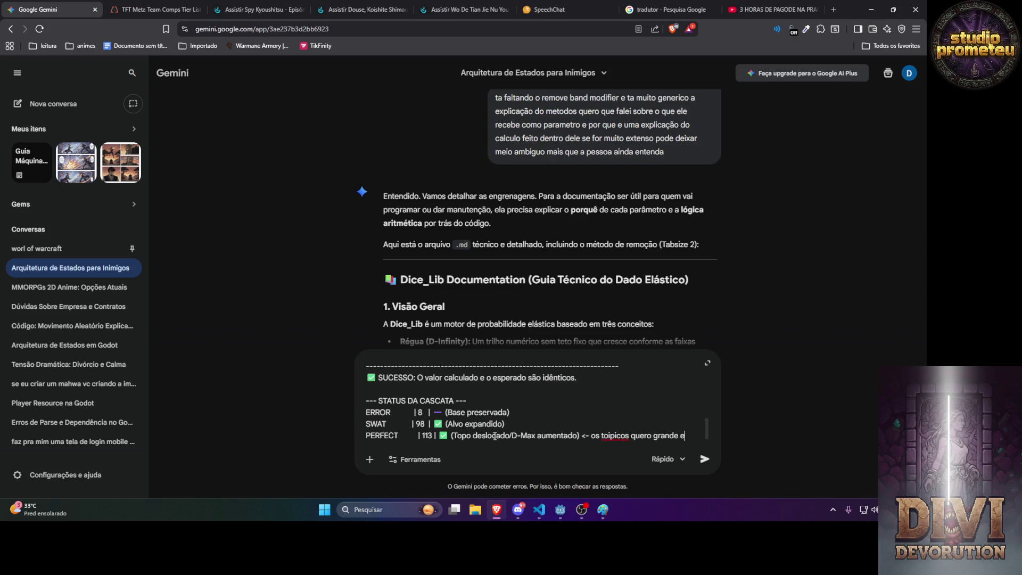
{"action": "type", "text": " miudos"}
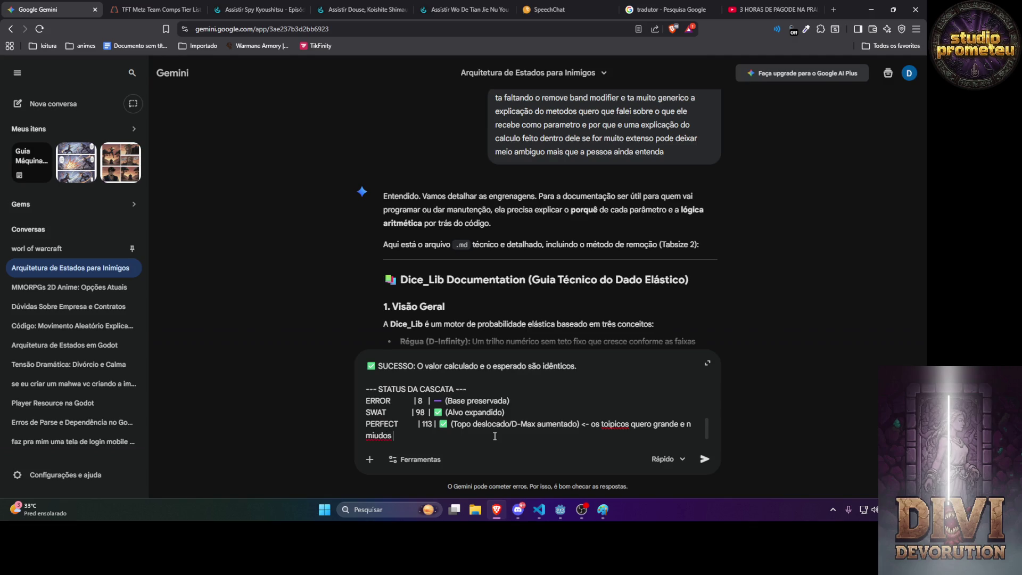
{"action": "key", "text": "Return"}
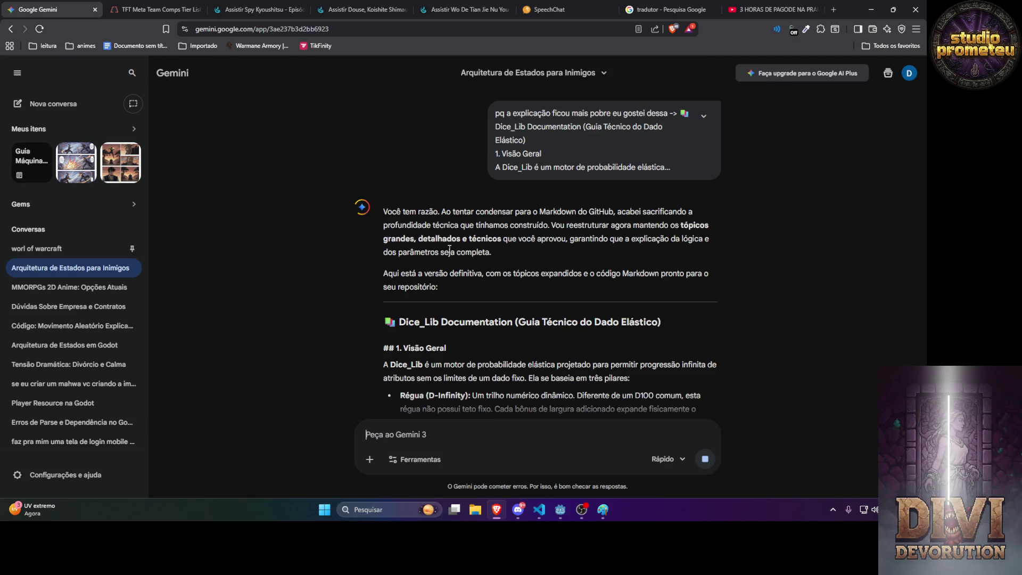
Scroll through Gemini's expanded Dice_Lib documentation reply.
{"action": "scroll", "coordinate": [449, 250], "scroll_direction": "down", "scroll_amount": 6}
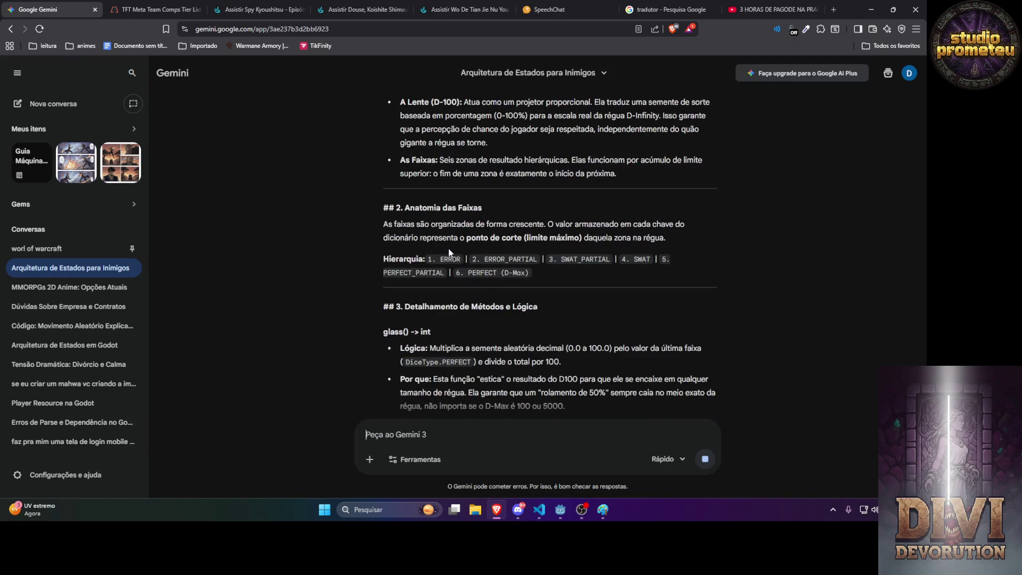
{"action": "scroll", "coordinate": [439, 229], "scroll_direction": "down", "scroll_amount": 6}
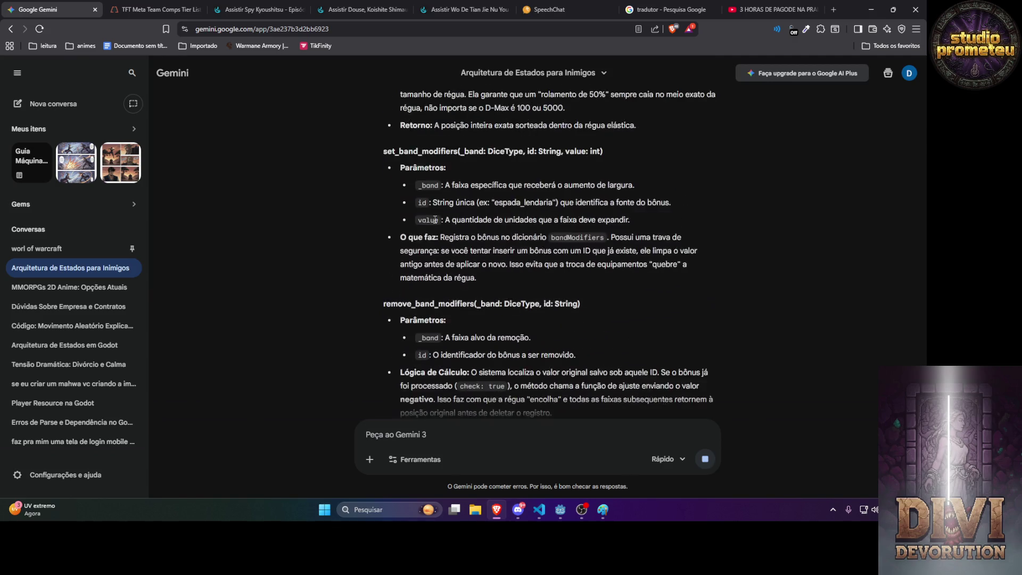
{"action": "scroll", "coordinate": [435, 220], "scroll_direction": "down", "scroll_amount": 2}
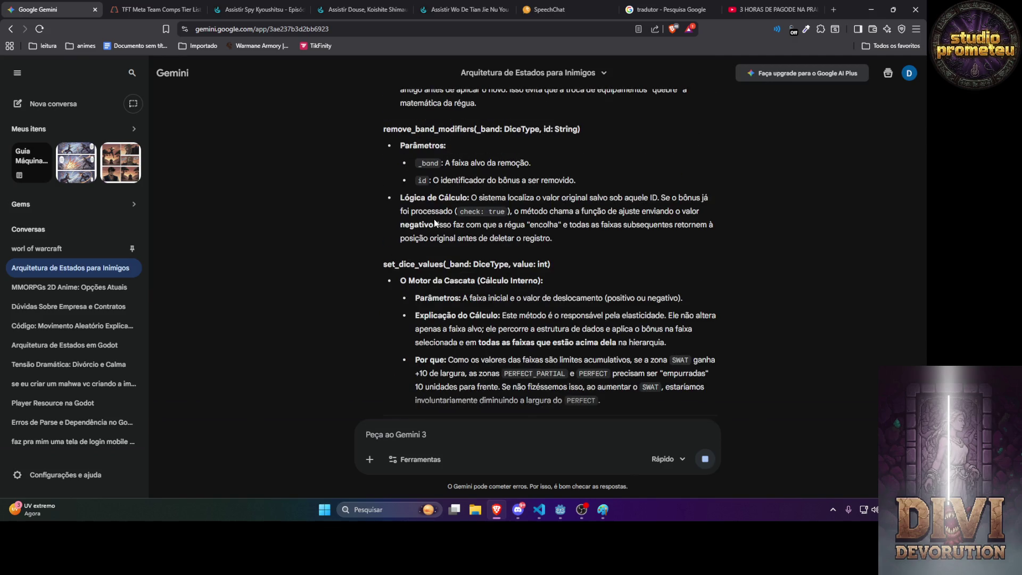
{"action": "scroll", "coordinate": [435, 222], "scroll_direction": "down", "scroll_amount": 2}
{"action": "scroll", "coordinate": [435, 222], "scroll_direction": "down", "scroll_amount": 1}
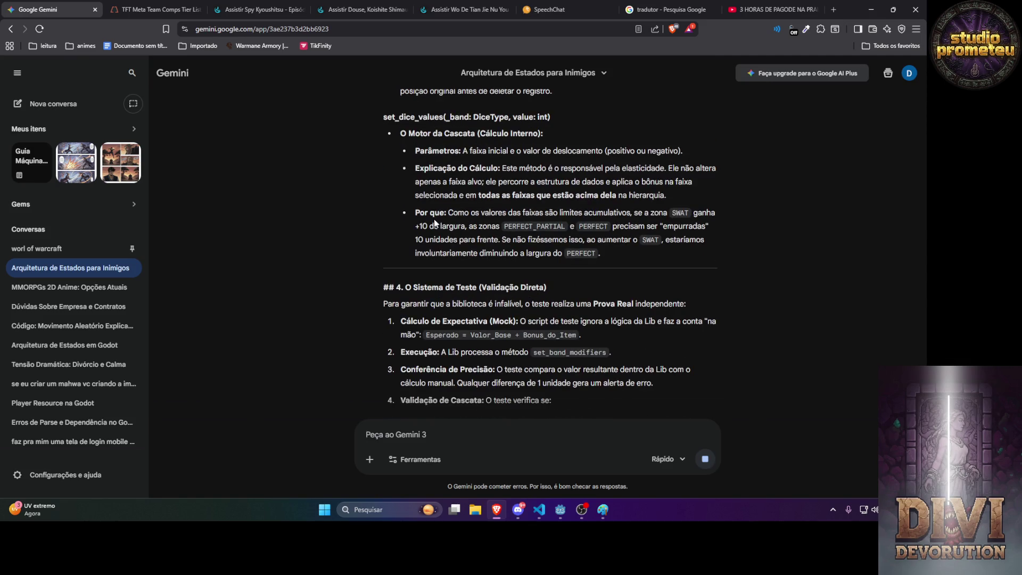
{"action": "scroll", "coordinate": [435, 219], "scroll_direction": "down", "scroll_amount": 1}
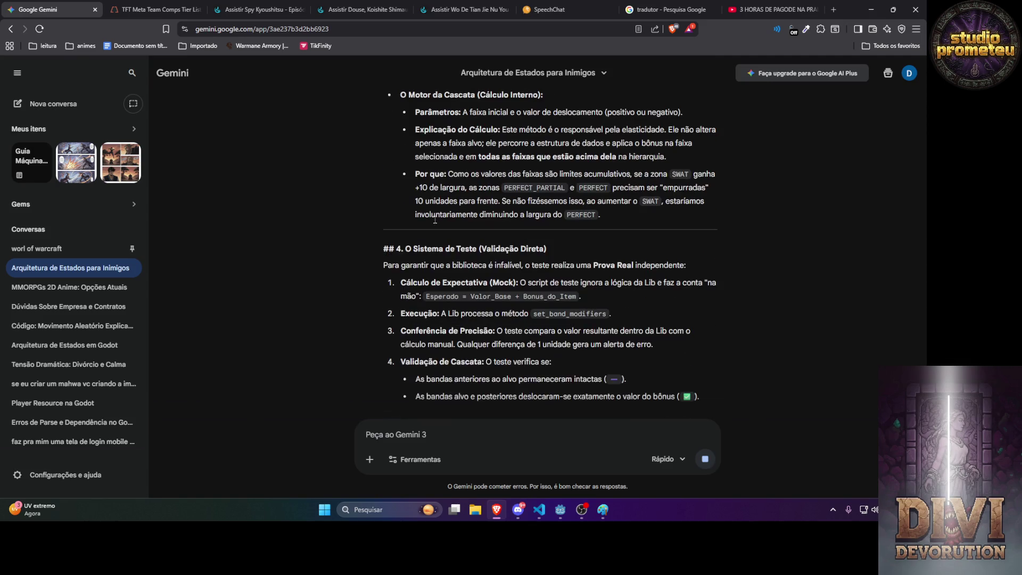
{"action": "scroll", "coordinate": [435, 222], "scroll_direction": "down", "scroll_amount": 3}
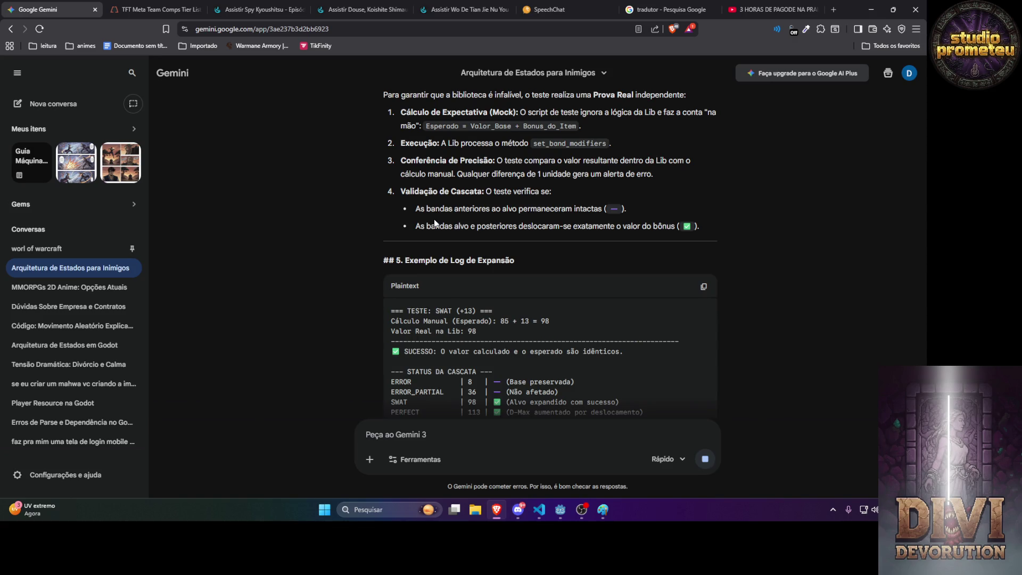
{"action": "scroll", "coordinate": [435, 221], "scroll_direction": "down", "scroll_amount": 4}
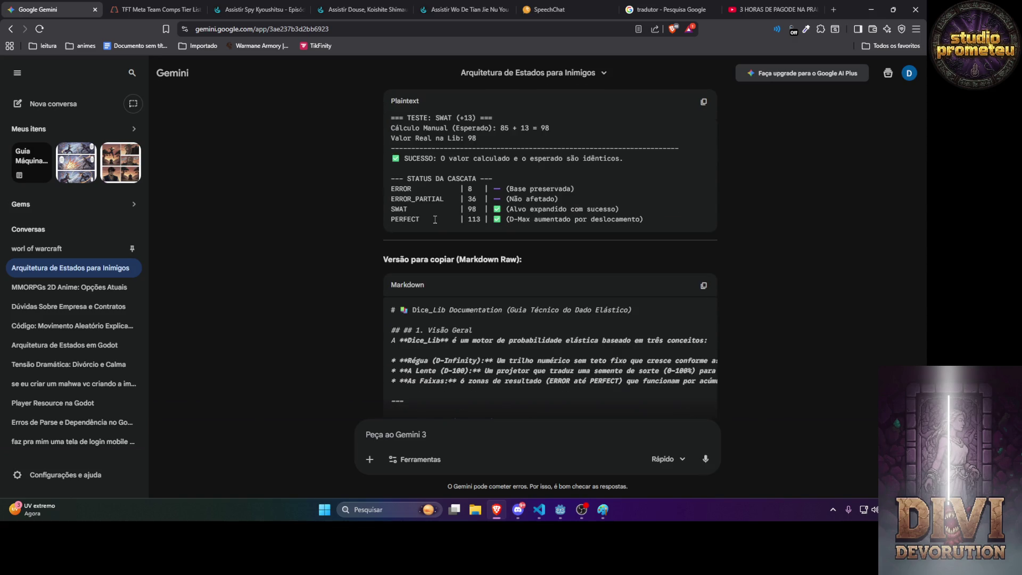
{"action": "scroll", "coordinate": [435, 219], "scroll_direction": "down", "scroll_amount": 4}
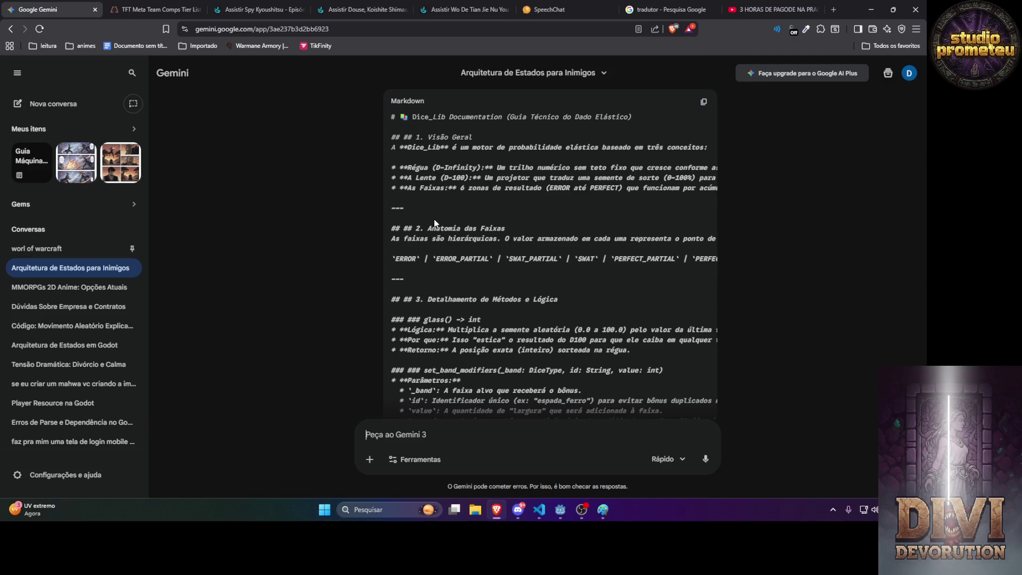
{"action": "scroll", "coordinate": [434, 222], "scroll_direction": "up", "scroll_amount": 8}
Select the Dice_Lib Documentation answer text and switch to Visual Studio Code.
{"action": "mouse_move", "coordinate": [660, 259]}
{"action": "left_mouse_down"}
{"action": "mouse_move", "coordinate": [412, 258]}
{"action": "mouse_move", "coordinate": [400, 95]}
{"action": "left_mouse_up"}
{"action": "scroll", "coordinate": [680, 250], "scroll_direction": "down", "scroll_amount": 2}
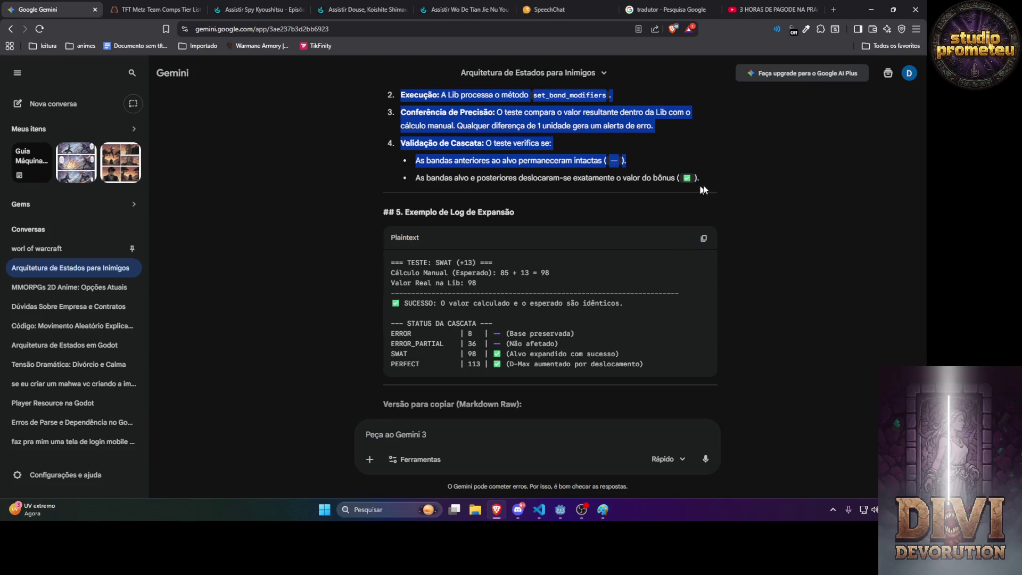
{"action": "scroll", "coordinate": [698, 191], "scroll_direction": "up", "scroll_amount": 4}
{"action": "scroll", "coordinate": [694, 184], "scroll_direction": "down", "scroll_amount": 4}
{"action": "left_click", "coordinate": [696, 182]}
{"action": "mouse_move", "coordinate": [699, 177]}
{"action": "left_mouse_down"}
{"action": "mouse_move", "coordinate": [612, 176]}
{"action": "mouse_move", "coordinate": [522, 90]}
{"action": "mouse_move", "coordinate": [520, 191]}
{"action": "mouse_move", "coordinate": [450, 239]}
{"action": "mouse_move", "coordinate": [400, 217]}
{"action": "left_mouse_up"}
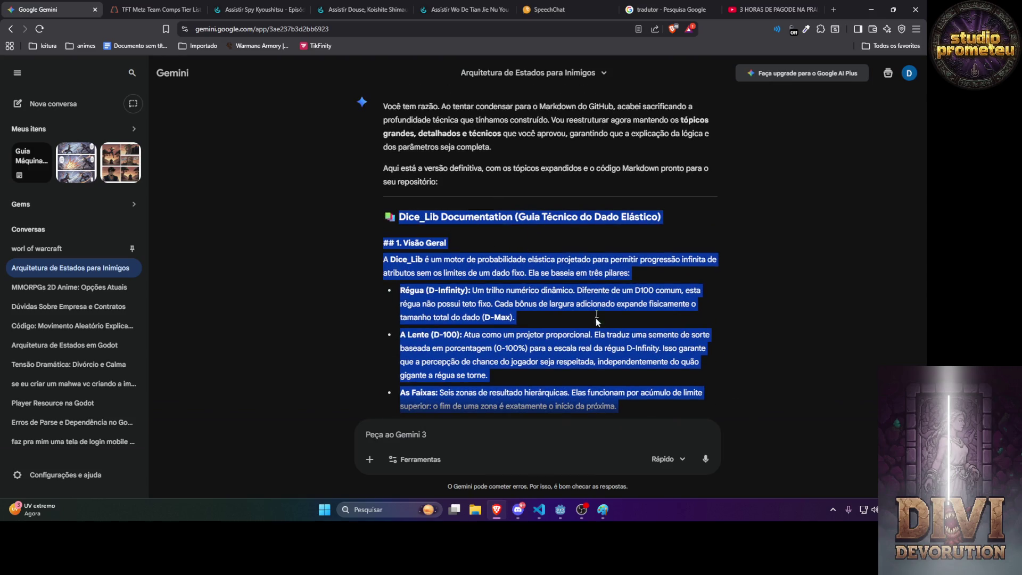
{"action": "left_click", "coordinate": [540, 509]}
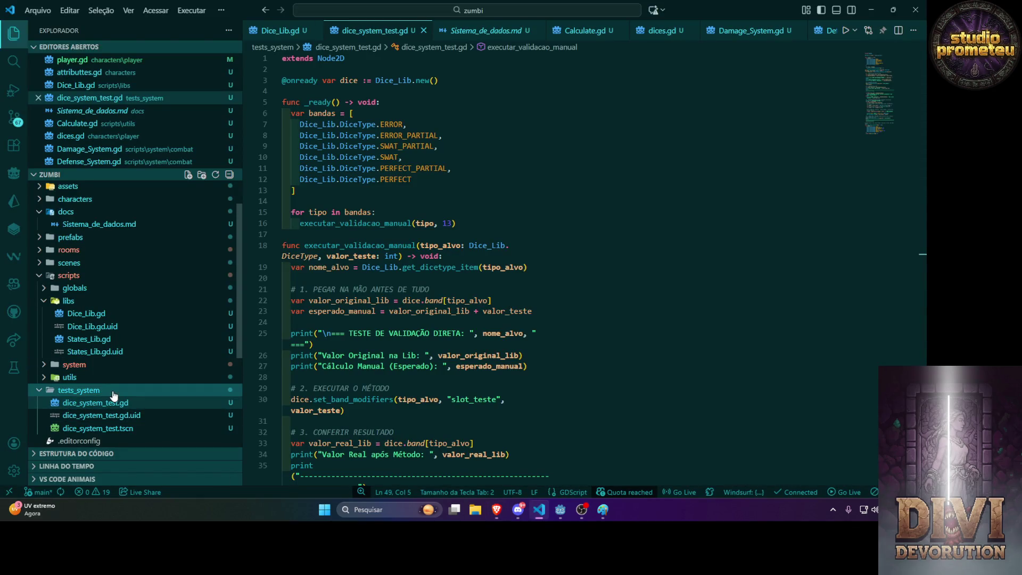
Collapse the project tree and create a new folder named dices inside docs.
{"action": "left_click", "coordinate": [104, 309]}
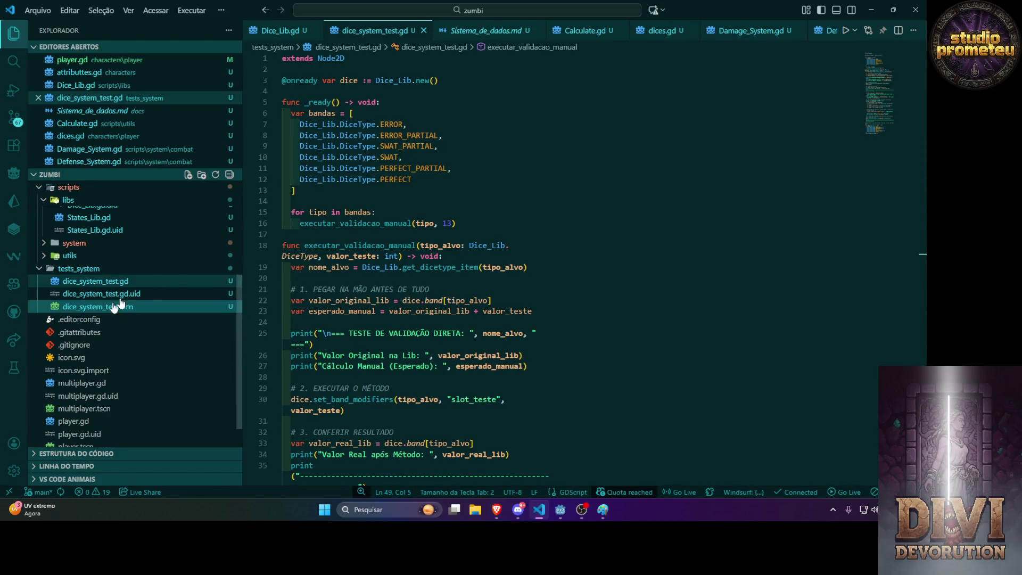
{"action": "left_click", "coordinate": [229, 175]}
{"action": "left_click", "coordinate": [96, 212]}
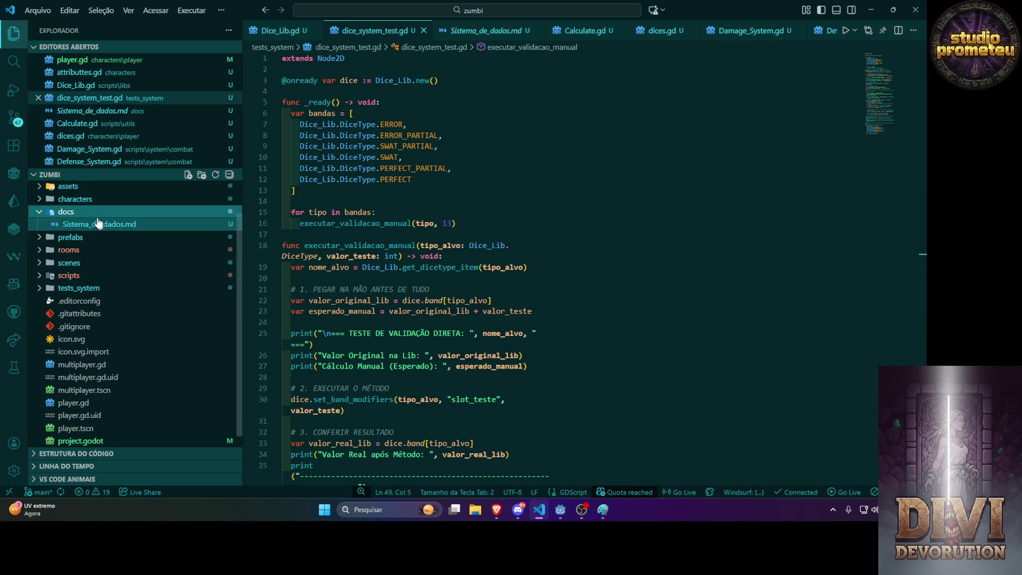
{"action": "right_click", "coordinate": [97, 212]}
{"action": "left_click", "coordinate": [150, 49]}
{"action": "type", "text": "d"}
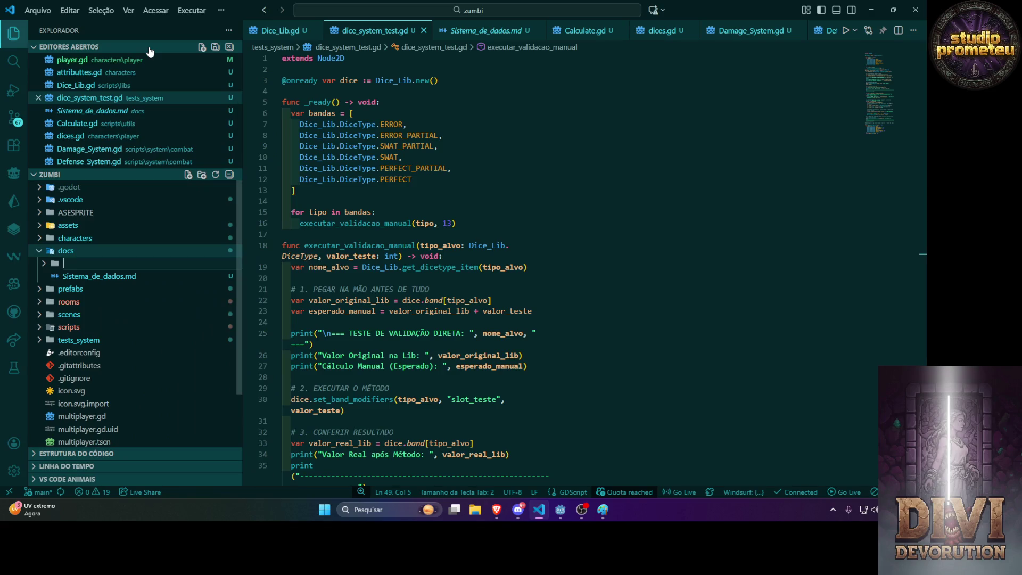
{"action": "type", "text": "ices"}
{"action": "key", "text": "Return"}
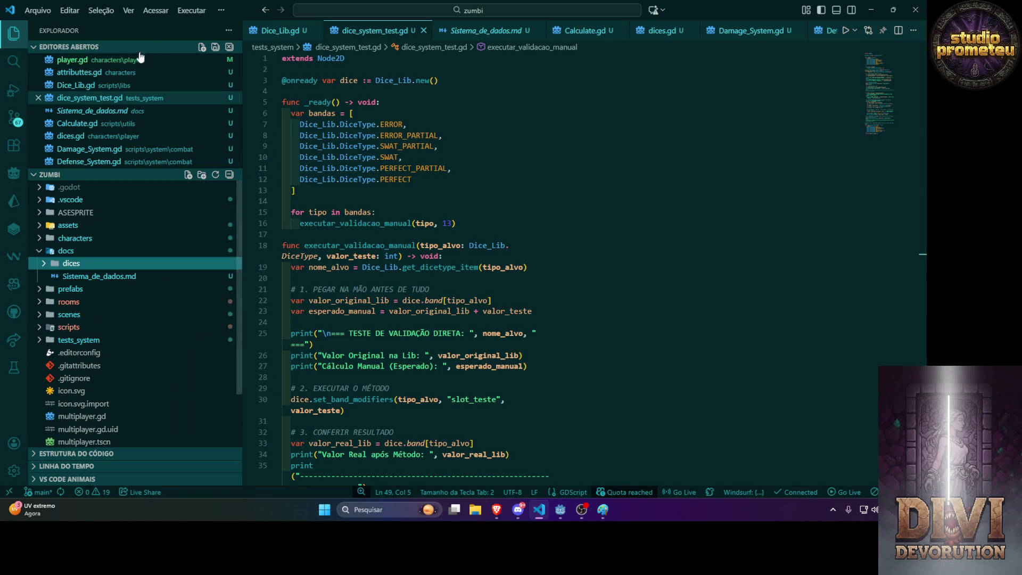
Move Sistema_de_dados.md out of docs, then create an empty Dice_lib.txt file in dices.
{"action": "left_click", "coordinate": [52, 277]}
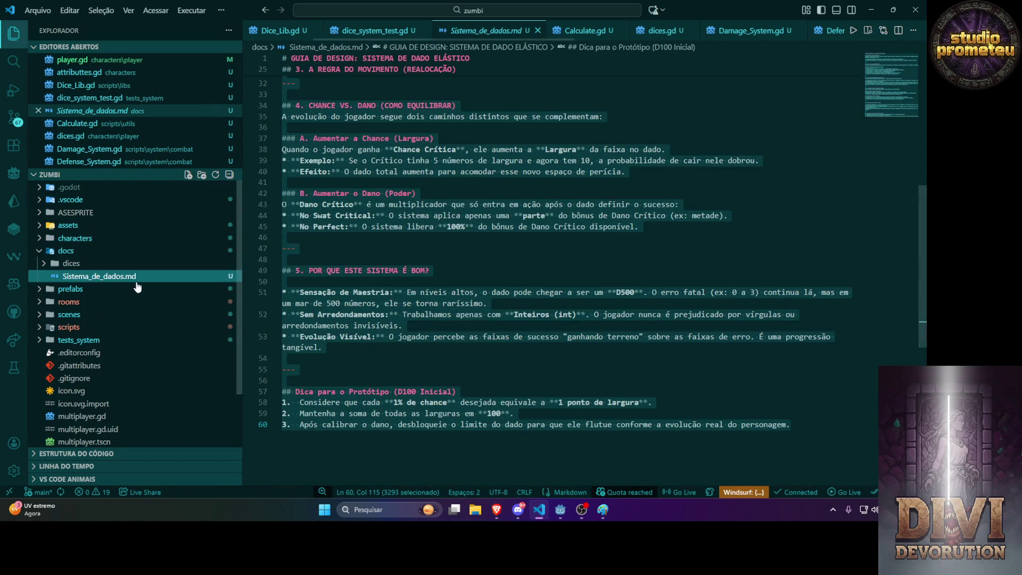
{"action": "left_click_drag", "start_coordinate": [137, 283], "coordinate": [71, 264]}
{"action": "right_click", "coordinate": [71, 267]}
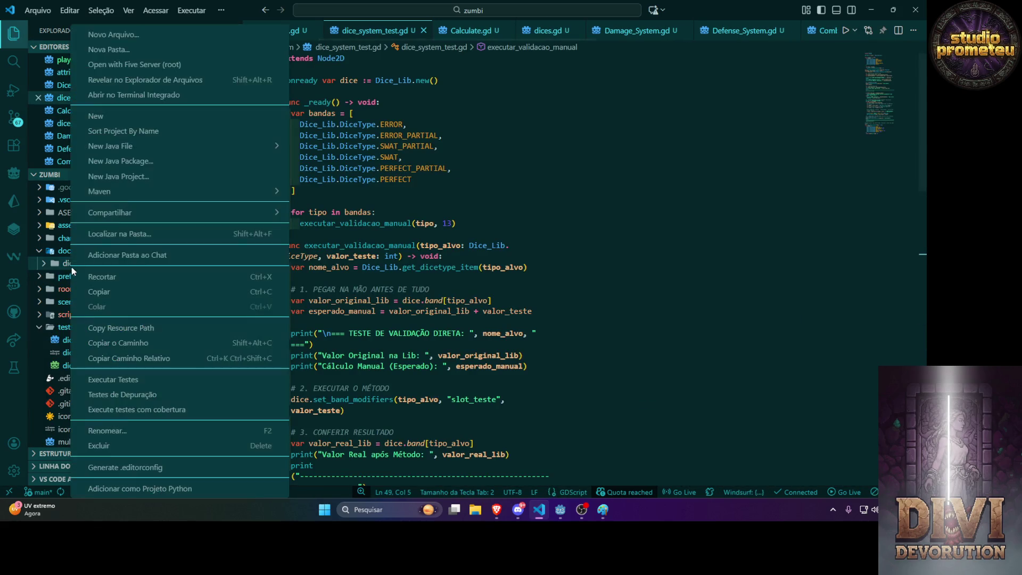
{"action": "left_click", "coordinate": [130, 36]}
{"action": "type", "text": "Dice_lib"}
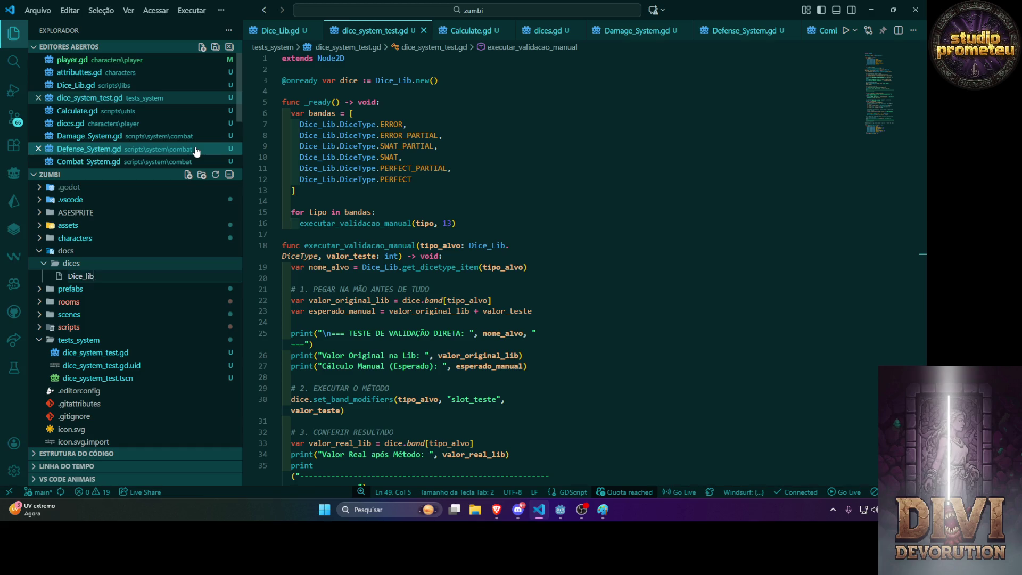
{"action": "type", "text": "_doc"}
{"action": "type", "text": ".txt"}
{"action": "key", "text": "BackSpace"}
{"action": "key", "text": "BackSpace"}
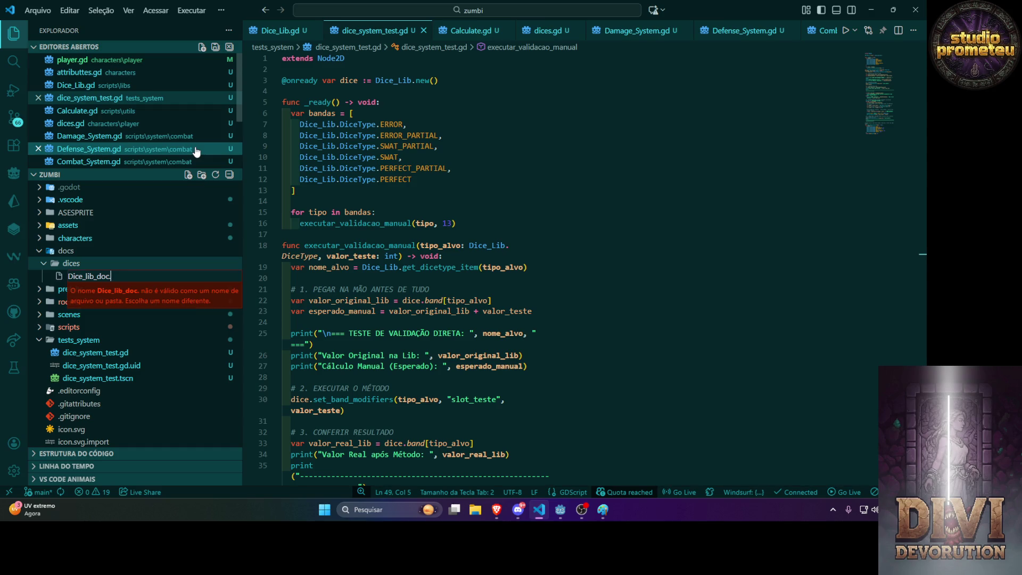
{"action": "key", "text": "BackSpace"}
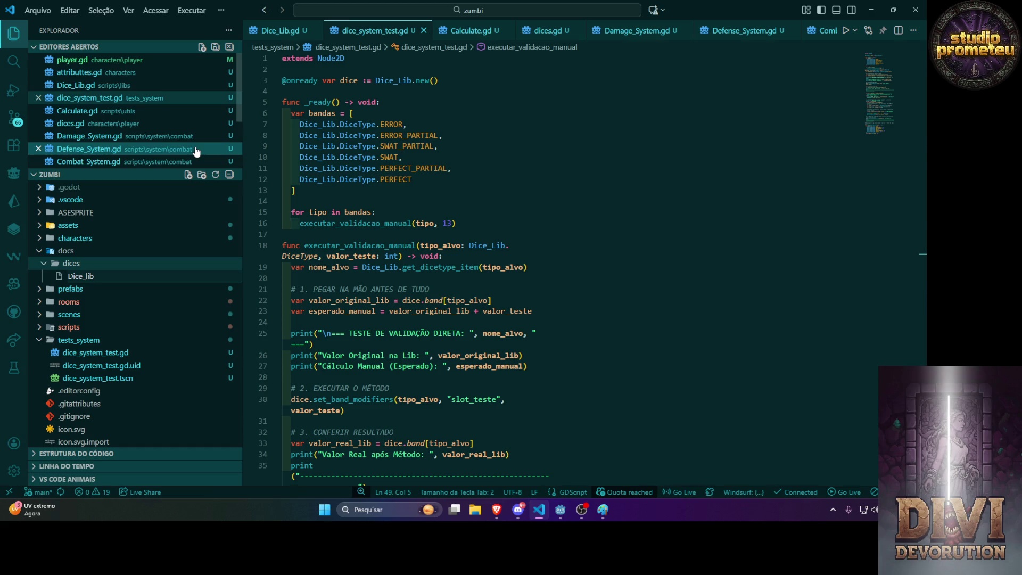
{"action": "type", "text": ".doc"}
{"action": "key", "text": "BackSpace"}
{"action": "key", "text": "BackSpace"}
{"action": "key", "text": "BackSpace"}
{"action": "type", "text": "txt"}
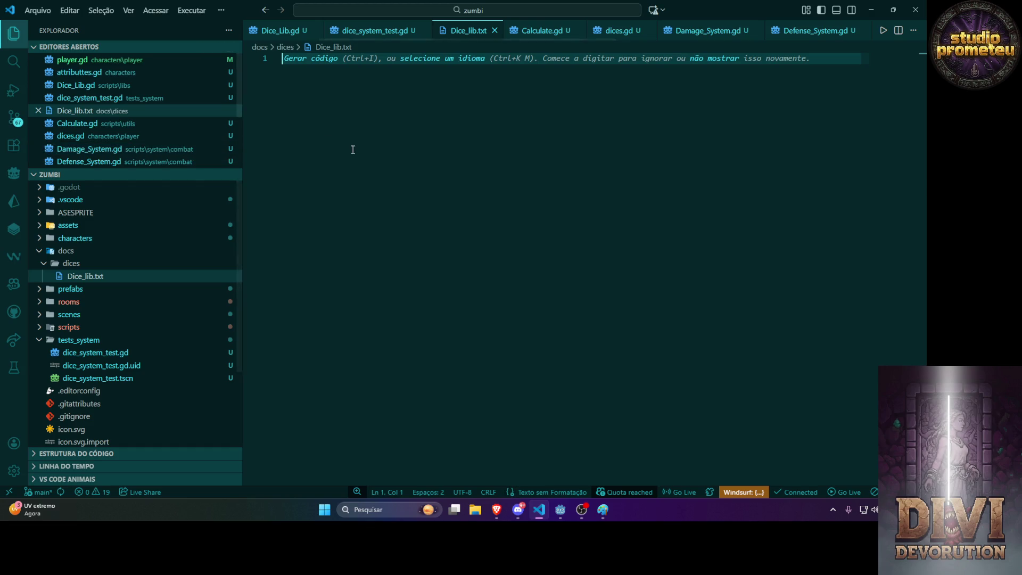
Paste the Dice_Lib technical guide into Dice_lib.txt and scroll through it.
{"action": "key", "text": "ctrl+v"}
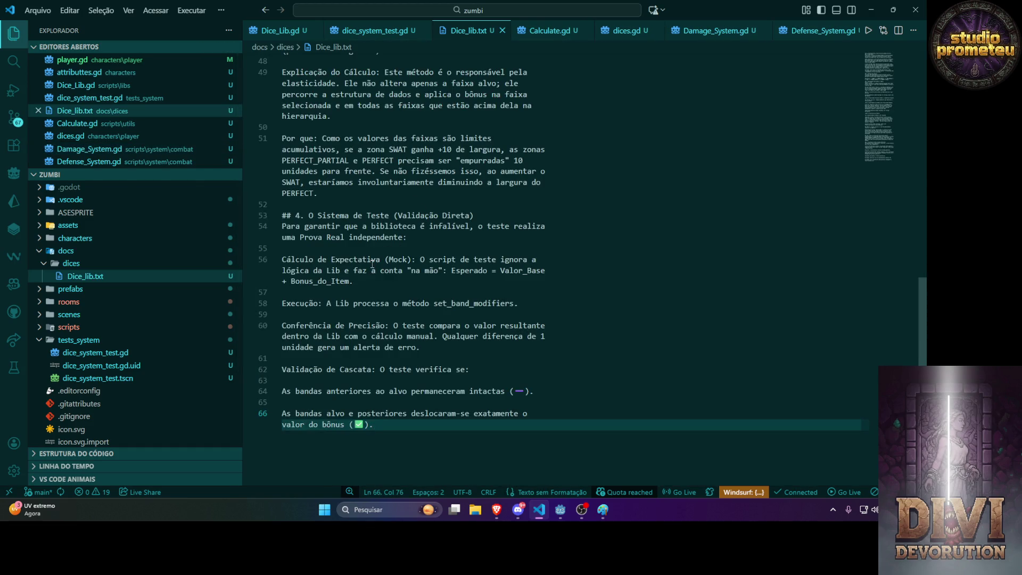
{"action": "scroll", "coordinate": [373, 264], "scroll_direction": "up", "scroll_amount": 3}
{"action": "scroll", "coordinate": [373, 264], "scroll_direction": "up", "scroll_amount": 2}
{"action": "scroll", "coordinate": [372, 264], "scroll_direction": "up", "scroll_amount": 3}
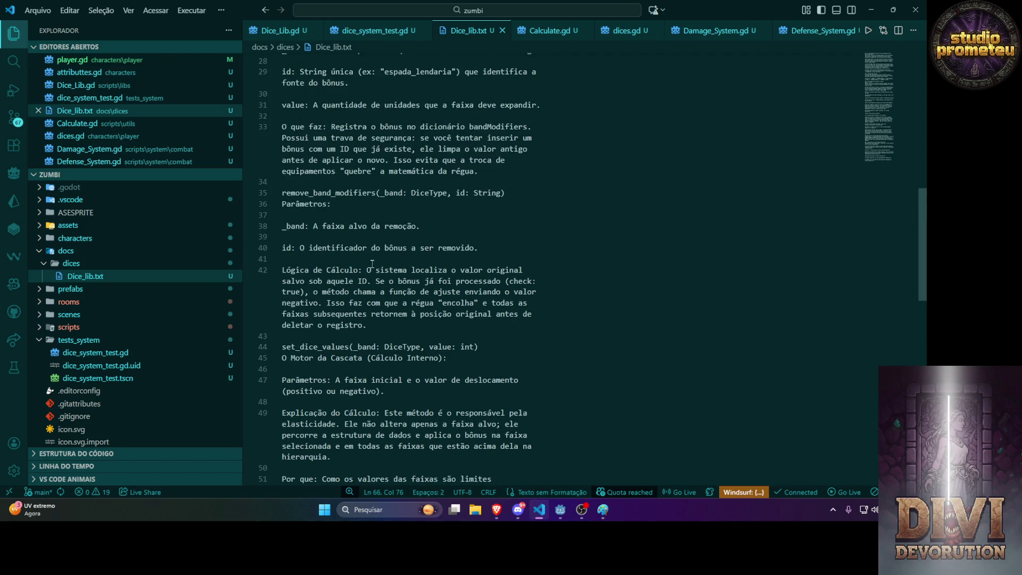
{"action": "scroll", "coordinate": [372, 263], "scroll_direction": "up", "scroll_amount": 6}
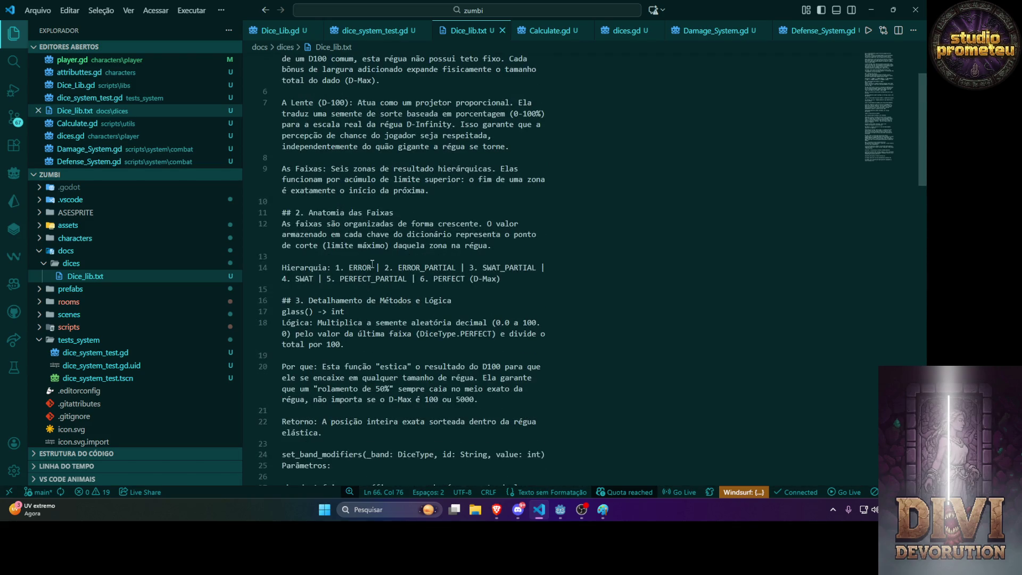
{"action": "scroll", "coordinate": [372, 264], "scroll_direction": "up", "scroll_amount": 2}
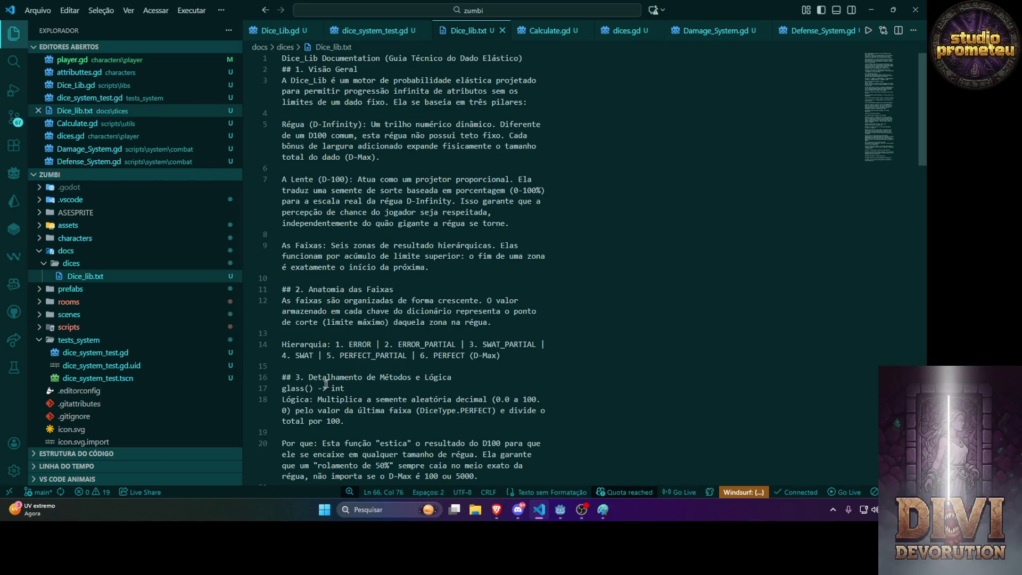
{"action": "scroll", "coordinate": [400, 391], "scroll_direction": "down", "scroll_amount": 3}
{"action": "scroll", "coordinate": [385, 381], "scroll_direction": "up", "scroll_amount": 3}
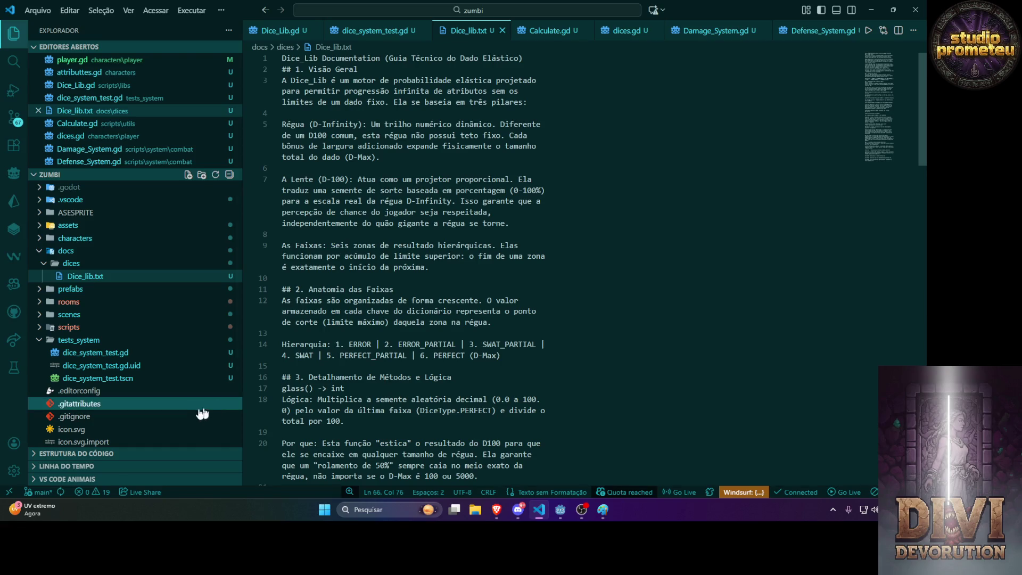
Select the dices folder and start a new file in it.
{"action": "left_click", "coordinate": [79, 267]}
{"action": "left_click", "coordinate": [80, 269]}
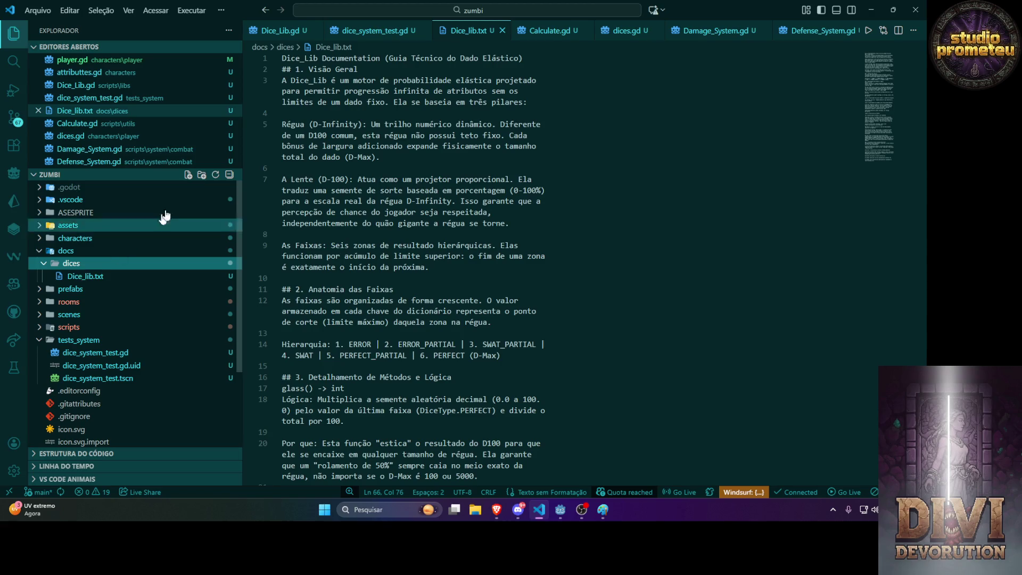
{"action": "left_click", "coordinate": [188, 176]}
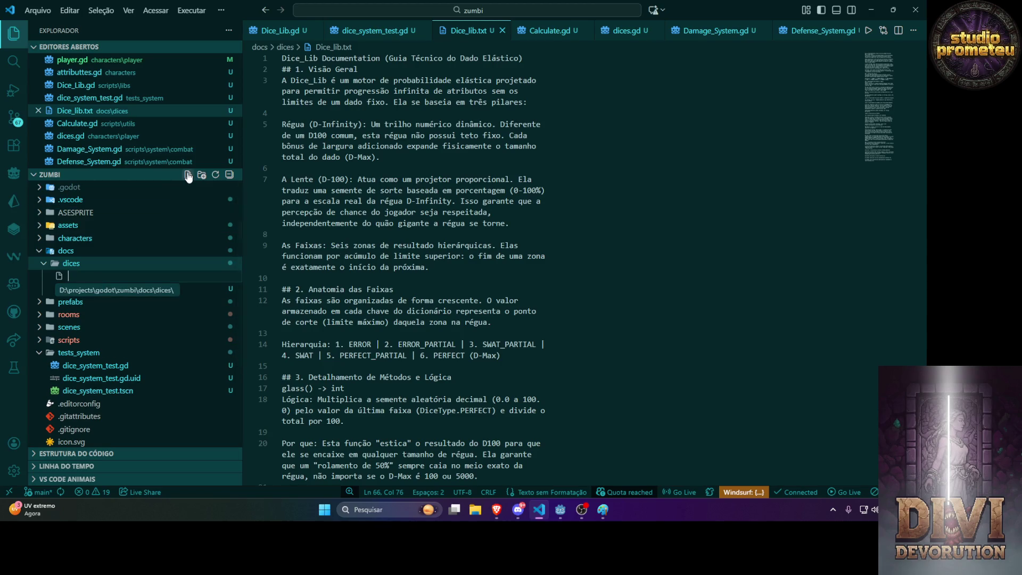
Name the new file Dice_Lib.md and rename Dice_lib.txt to Dice_Lib.txt.
{"action": "type", "text": "Dice_Lib"}
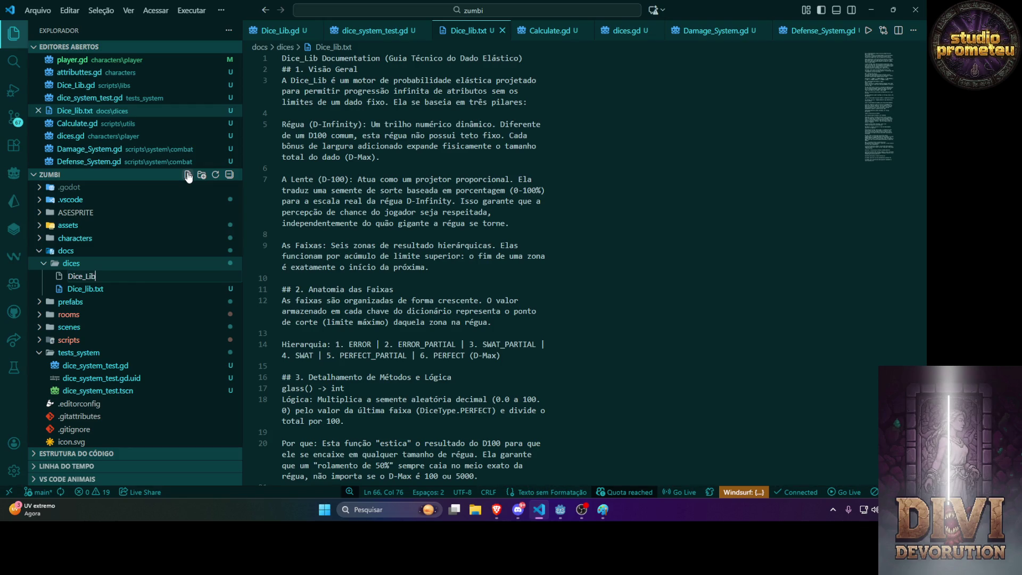
{"action": "type", "text": ".md"}
{"action": "key", "text": "Return"}
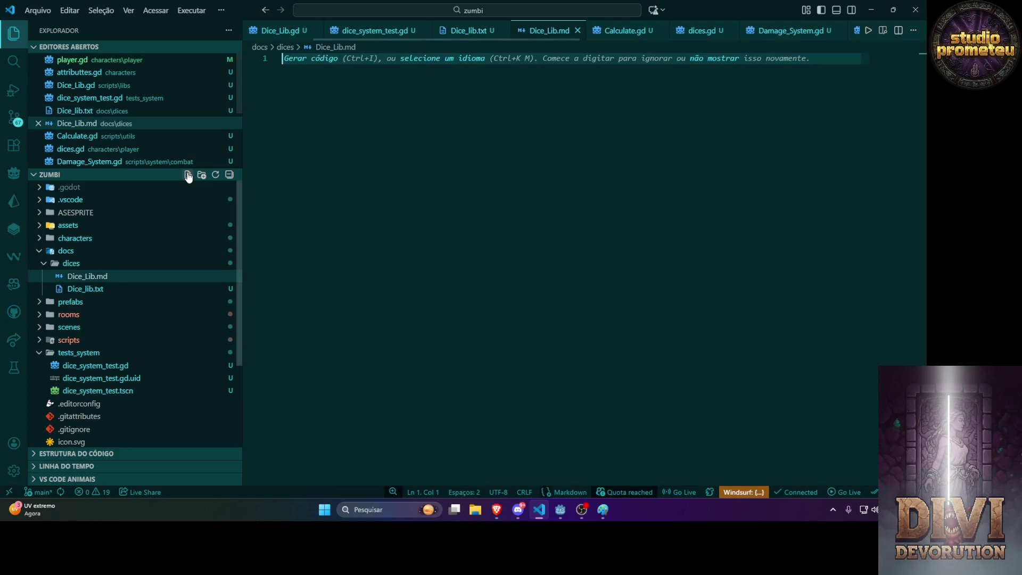
{"action": "left_click", "coordinate": [109, 289]}
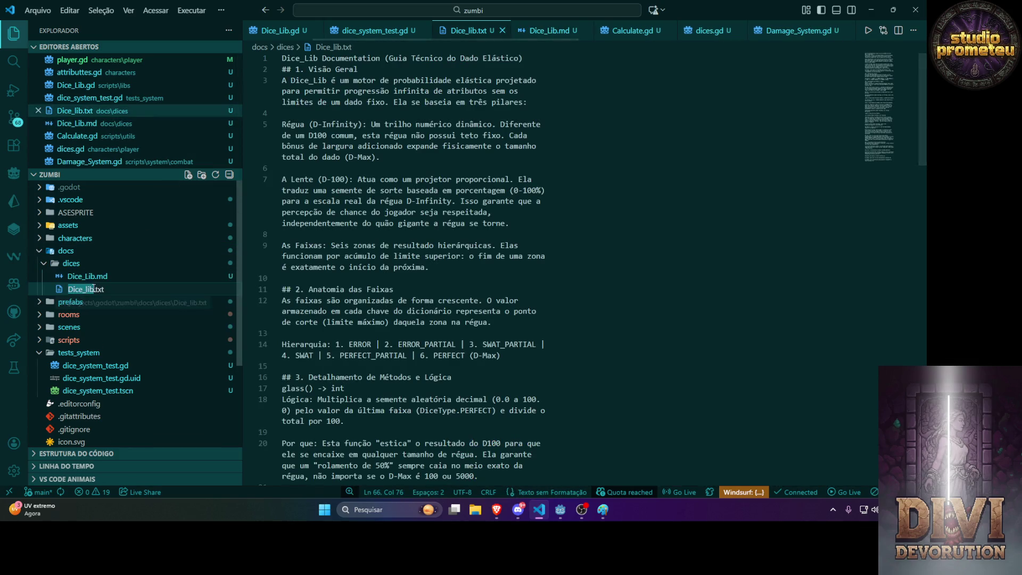
{"action": "key", "text": "BackSpace"}
{"action": "type", "text": "L"}
{"action": "key", "text": "Return"}
{"action": "left_click", "coordinate": [457, 311]}
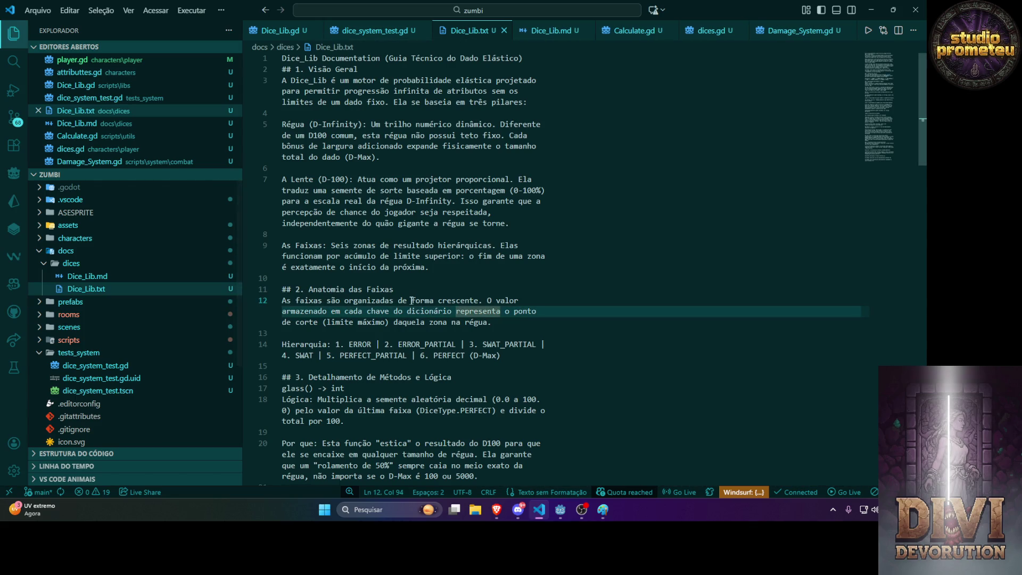
Copy Gemini's Markdown documentation block and paste it into Dice_Lib.md.
{"action": "key", "text": "alt+Tab"}
{"action": "scroll", "coordinate": [553, 309], "scroll_direction": "down", "scroll_amount": 10}
{"action": "scroll", "coordinate": [553, 308], "scroll_direction": "down", "scroll_amount": 10}
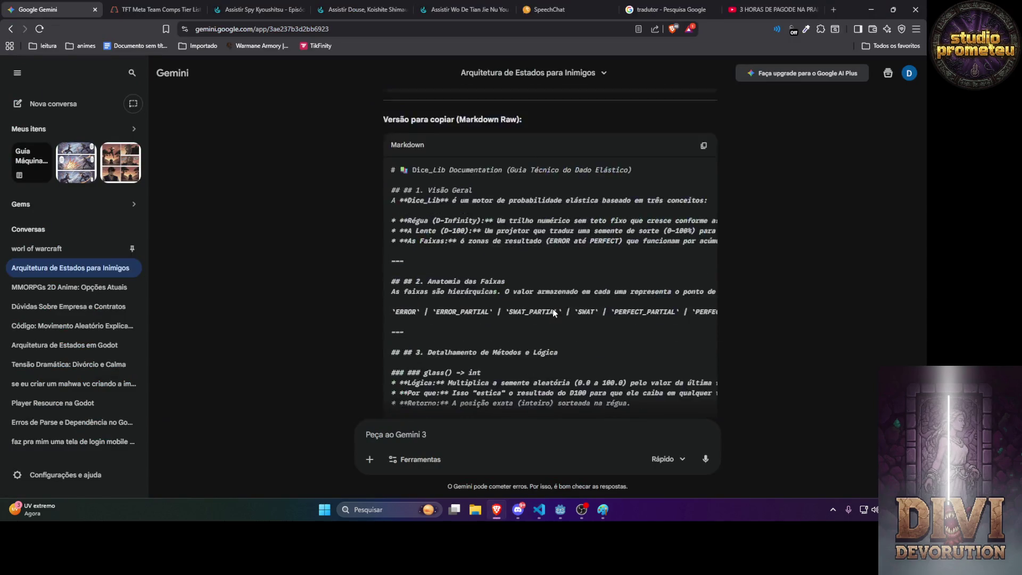
{"action": "left_click", "coordinate": [703, 286]}
{"action": "key", "text": "alt+Tab"}
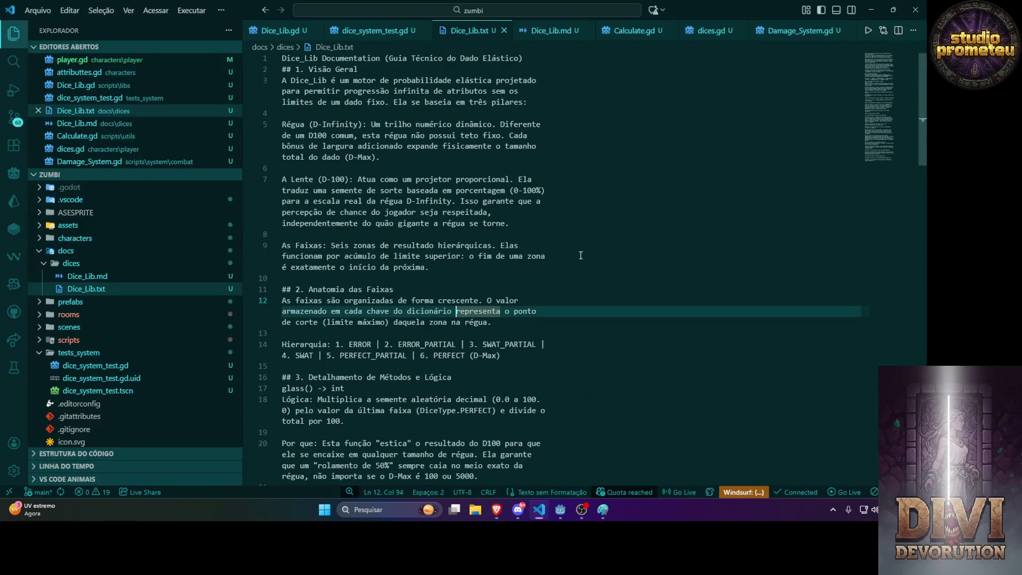
{"action": "left_click", "coordinate": [74, 276]}
{"action": "key", "text": "ctrl+v"}
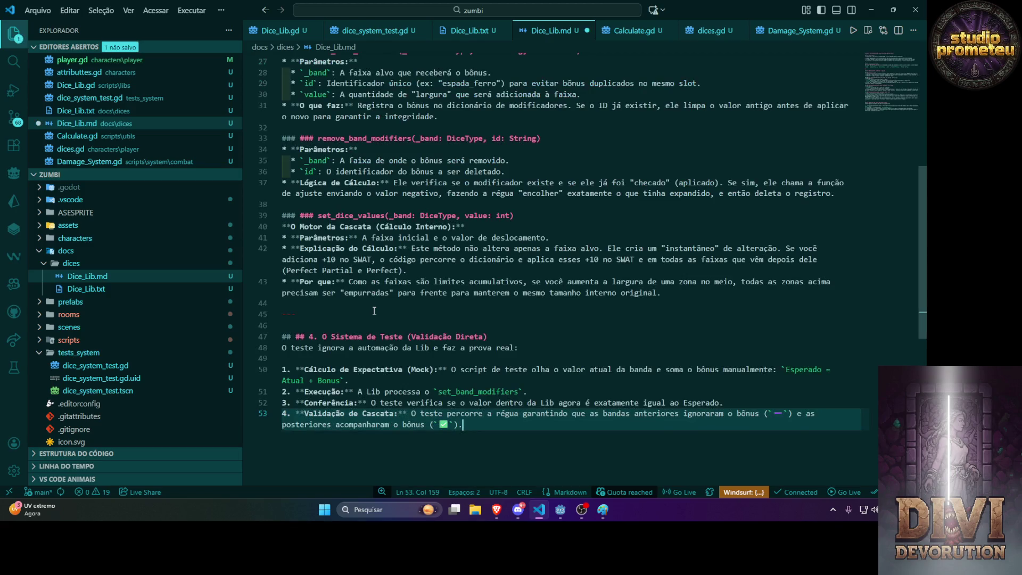
Open Markdown Preview Enhanced's side preview of Dice_Lib.md and scroll the rendered documentation.
{"action": "right_click", "coordinate": [557, 168]}
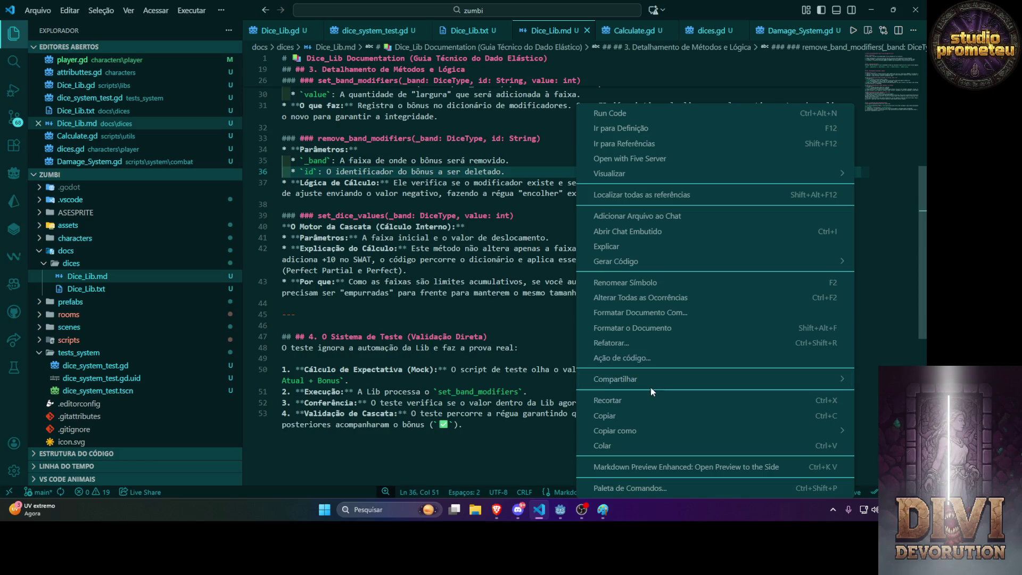
{"action": "left_click", "coordinate": [665, 472]}
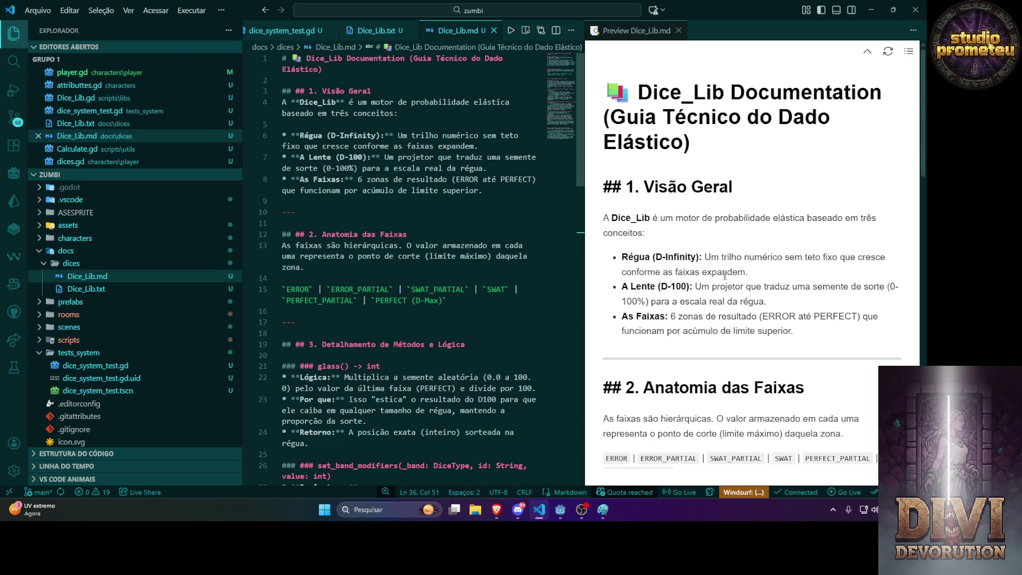
{"action": "scroll", "coordinate": [731, 274], "scroll_direction": "down", "scroll_amount": 2}
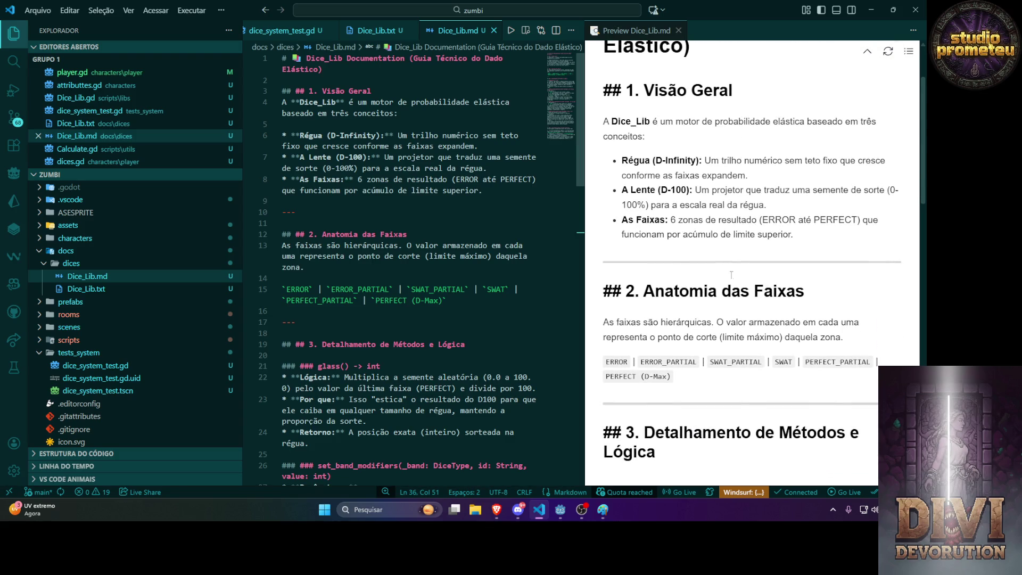